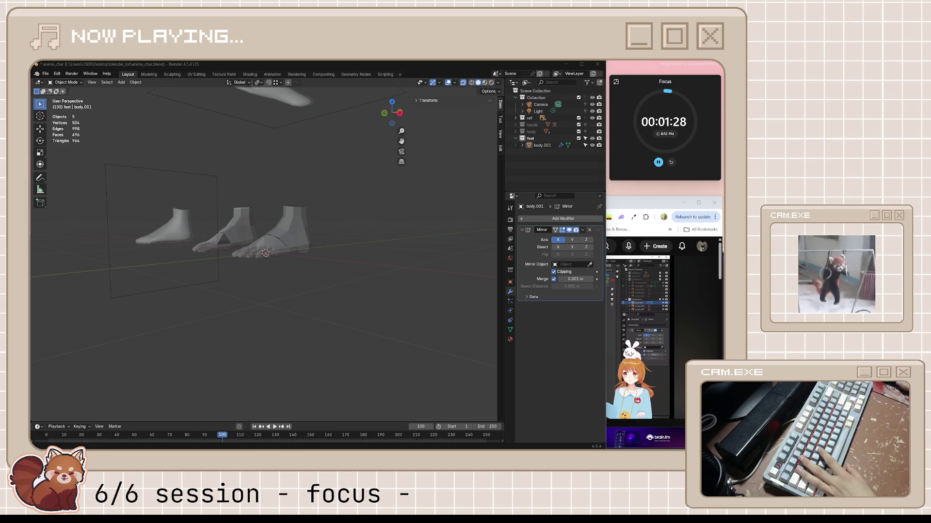
# - Orbit and zoom in close on one foot, then switch its mesh into Edit Mode
pyautogui.moveTo(379, 242)
pyautogui.mouseDown(button='middle')
pyautogui.moveTo(308, 254)
pyautogui.moveTo(371, 275)
pyautogui.moveTo(385, 264)
pyautogui.moveTo(290, 261)
pyautogui.mouseUp(button='middle')
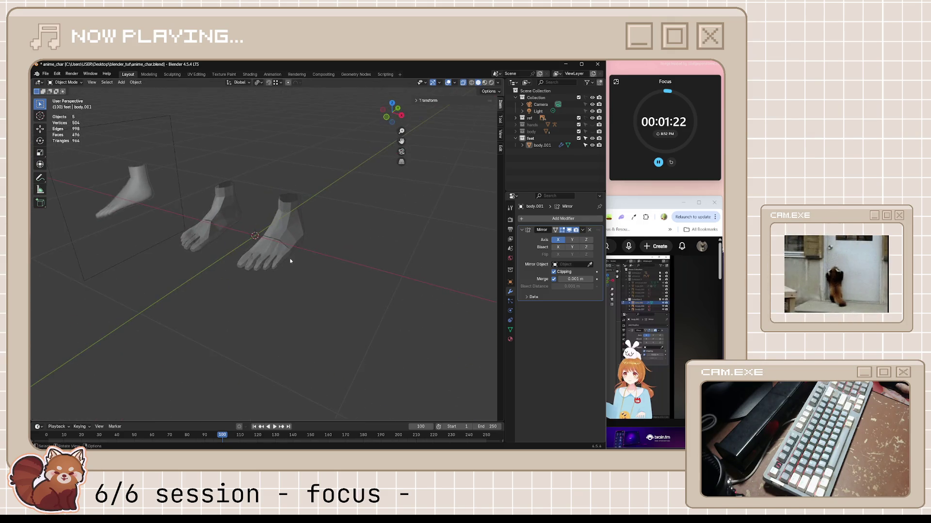
pyautogui.scroll(5, 315, 229)
pyautogui.moveTo(315, 229)
pyautogui.mouseDown(button='middle')
pyautogui.moveTo(318, 236)
pyautogui.moveTo(309, 229)
pyautogui.moveTo(370, 212)
pyautogui.moveTo(303, 219)
pyautogui.mouseUp(button='middle')
pyautogui.press('Tab')
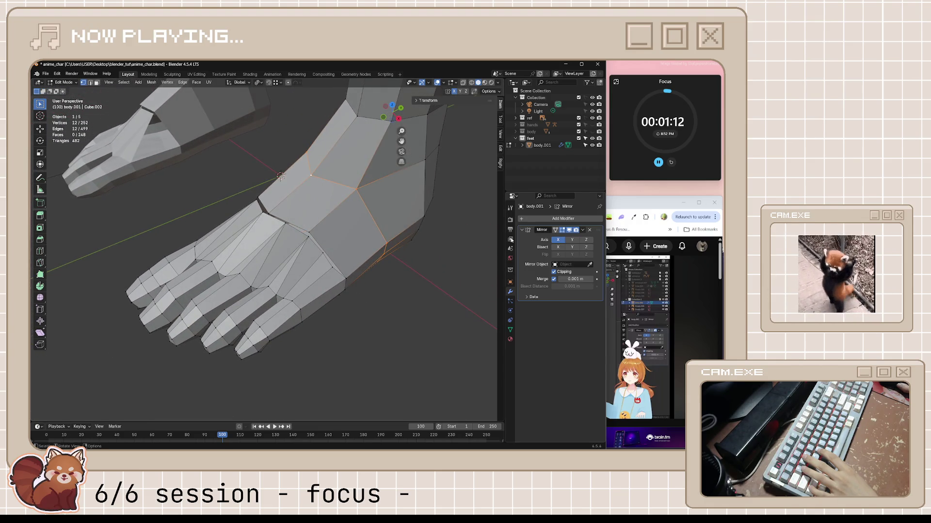
# - Save the file, check the tutorial video, then return to a side view of the foot
pyautogui.hotkey('ctrl', 's')
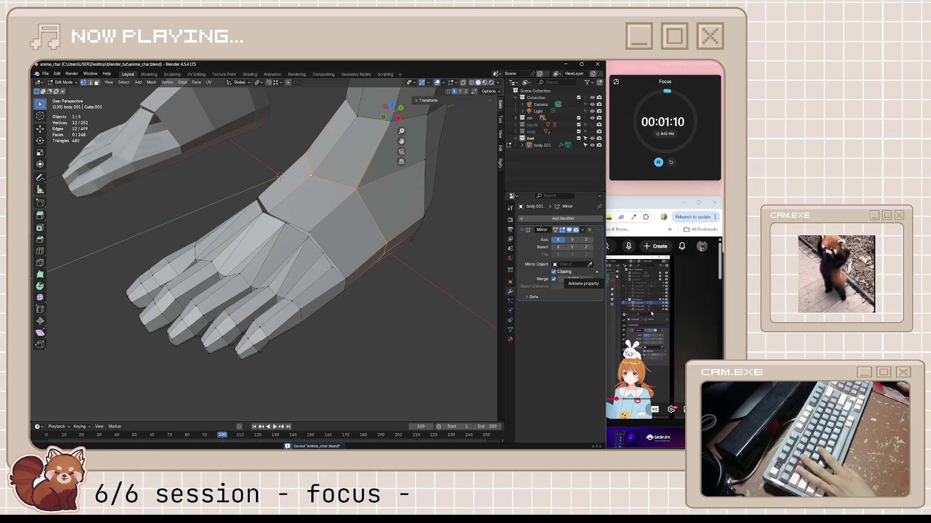
pyautogui.click(651, 314)
pyautogui.click(549, 331)
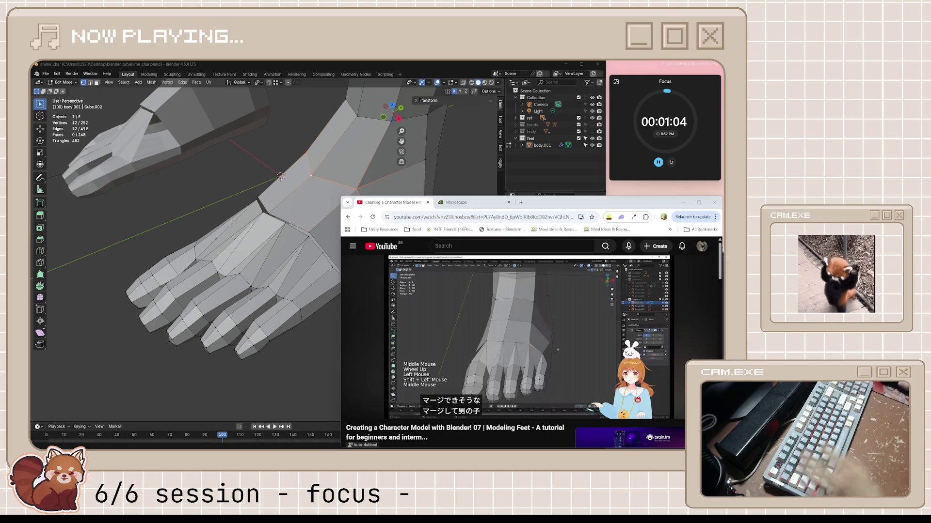
pyautogui.moveTo(545, 324)
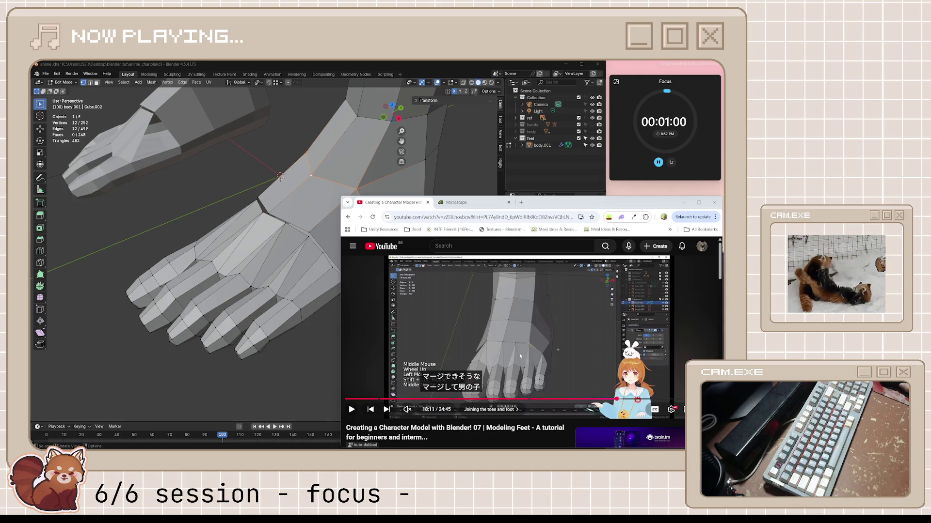
pyautogui.moveTo(315, 208); pyautogui.dragTo(356, 274, button='middle')
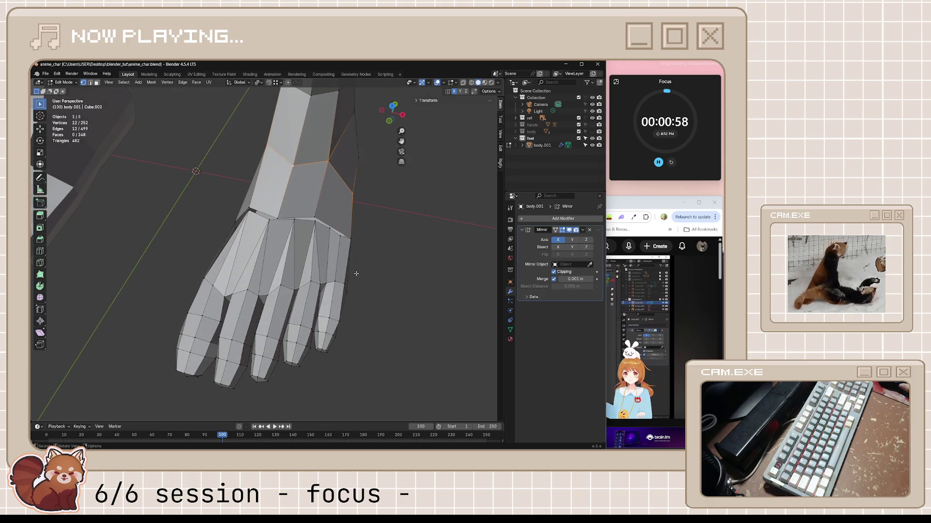
pyautogui.hotkey('alt', 'Tab')
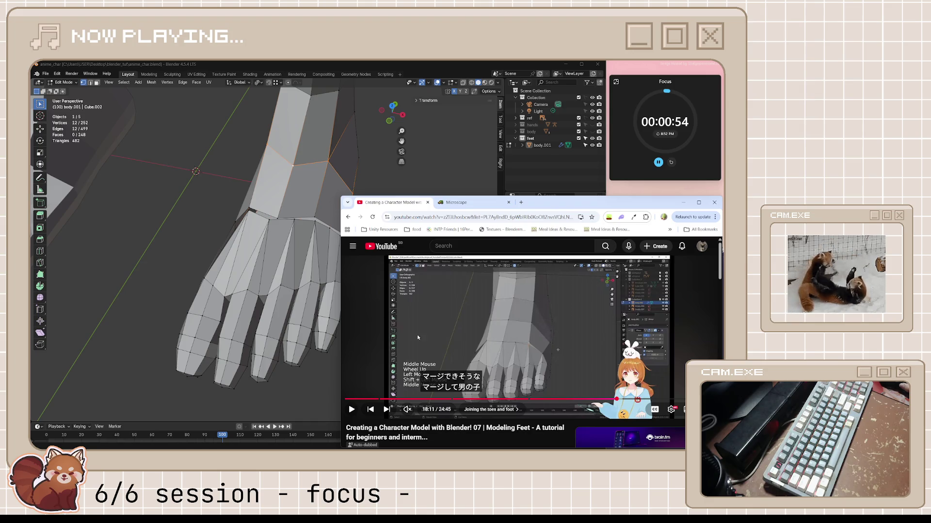
pyautogui.hotkey('alt', 'Tab')
pyautogui.moveTo(418, 338); pyautogui.dragTo(251, 222, button='middle')
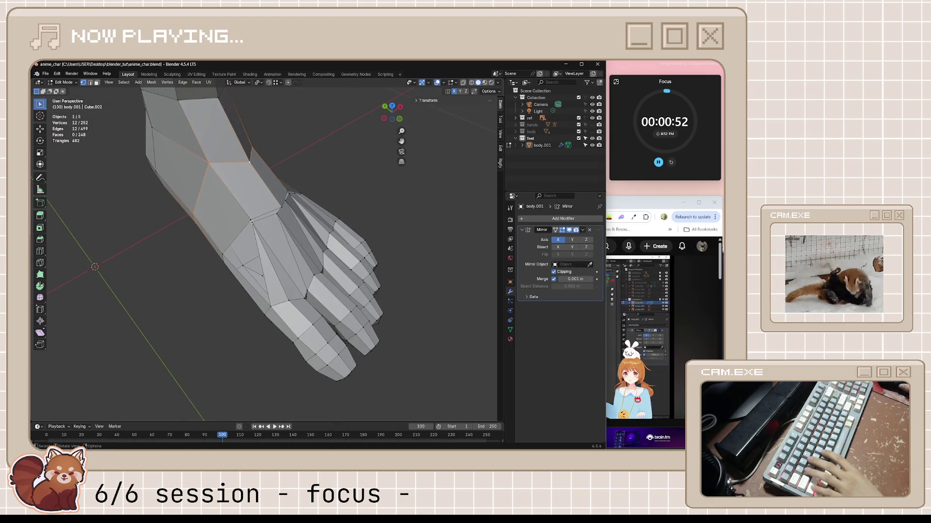
# - Merge two vertex pairs at the toe base with Merge At Center
pyautogui.click(251, 222)
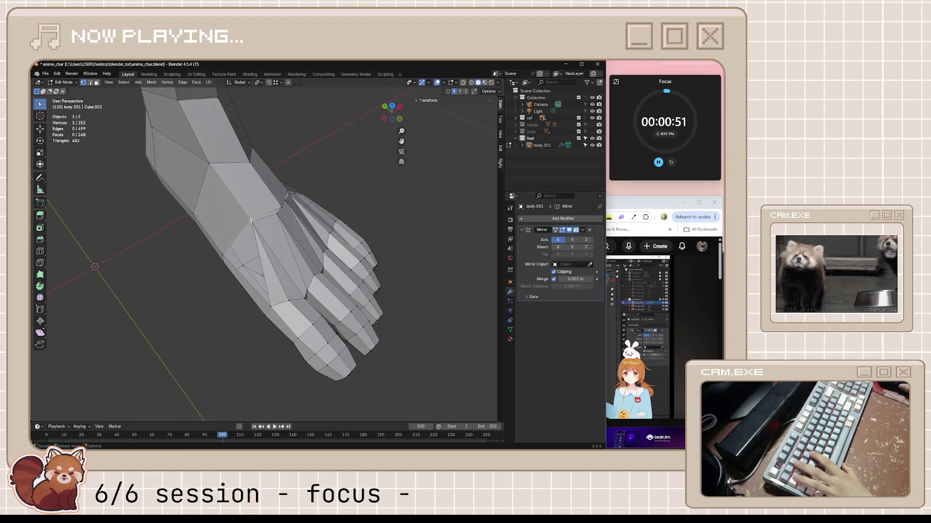
pyautogui.press('m')
pyautogui.click(272, 227)
pyautogui.moveTo(272, 227); pyautogui.dragTo(269, 208, button='middle')
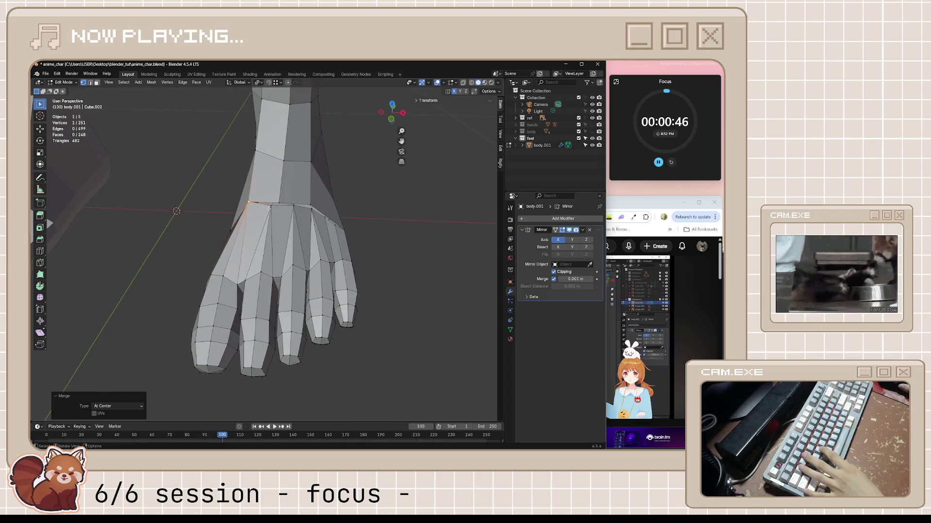
pyautogui.keyDown('shift'); pyautogui.click(270, 207); pyautogui.keyUp('shift')
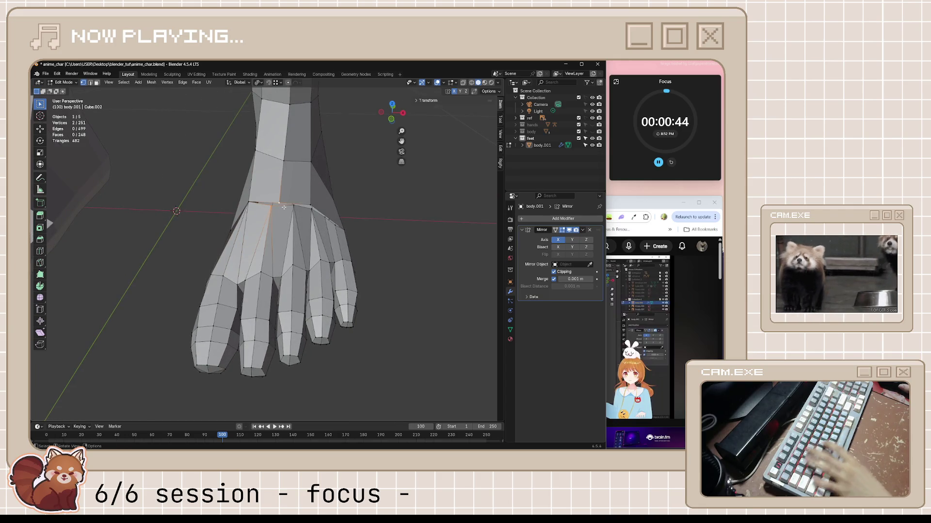
pyautogui.press('m')
pyautogui.click(283, 208)
pyautogui.moveTo(284, 209)
pyautogui.mouseDown(button='middle')
pyautogui.moveTo(282, 220)
pyautogui.moveTo(311, 215)
pyautogui.moveTo(260, 235)
pyautogui.moveTo(309, 229)
pyautogui.moveTo(331, 248)
pyautogui.mouseUp(button='middle')
# - Save the foot model with its merged toe vertices and zoom out to view it
pyautogui.click(282, 219)
pyautogui.hotkey('ctrl', 's')
pyautogui.scroll(-3, 331, 248)
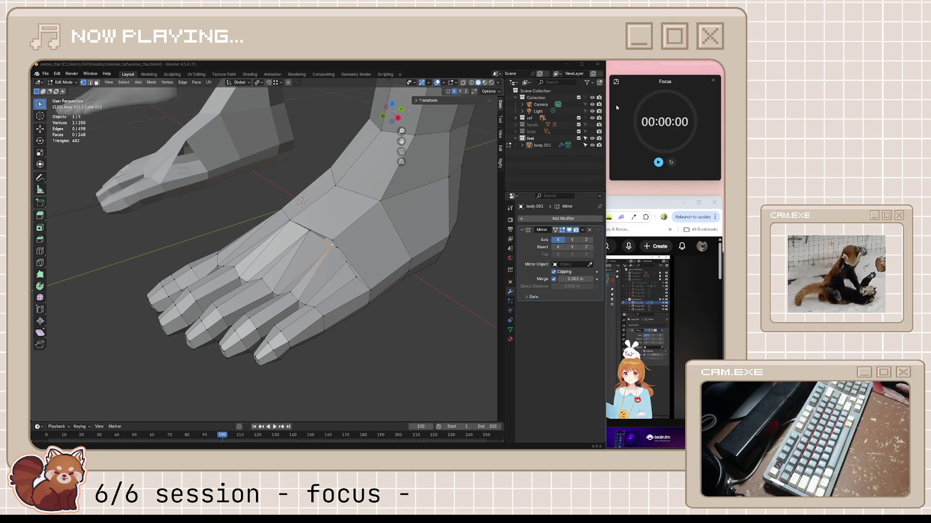
pyautogui.moveTo(311, 243)
pyautogui.mouseDown(button='middle')
pyautogui.moveTo(410, 281)
pyautogui.moveTo(422, 310)
pyautogui.mouseUp(button='middle')
pyautogui.click(654, 211)
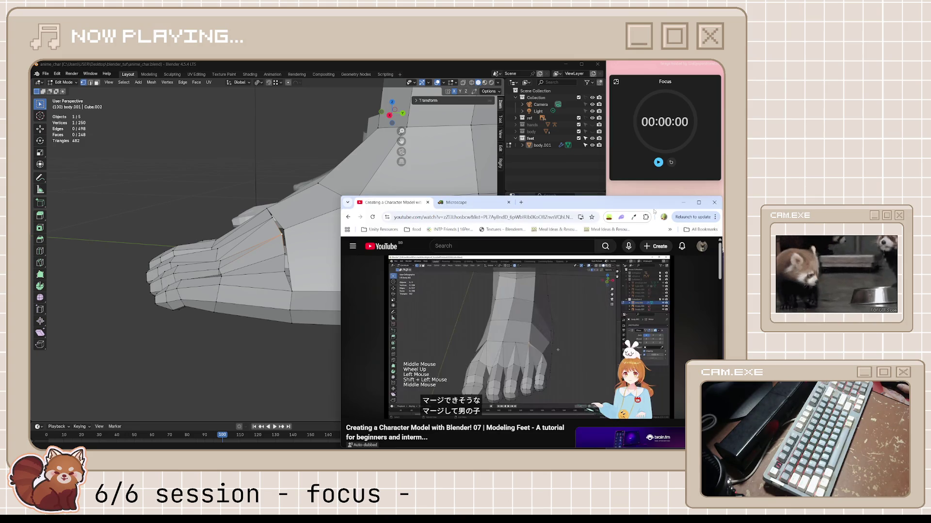
pyautogui.press('space')
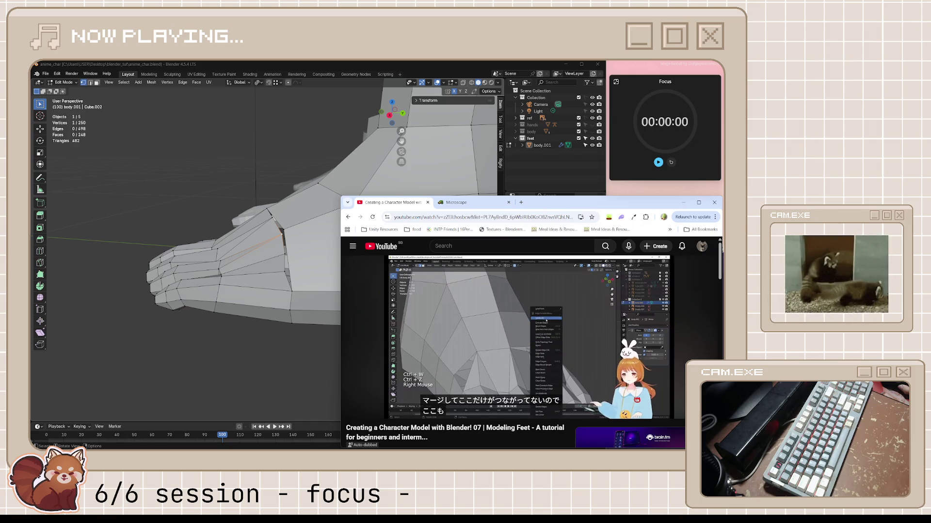
pyautogui.press('space')
pyautogui.moveTo(301, 272); pyautogui.dragTo(213, 272, button='middle')
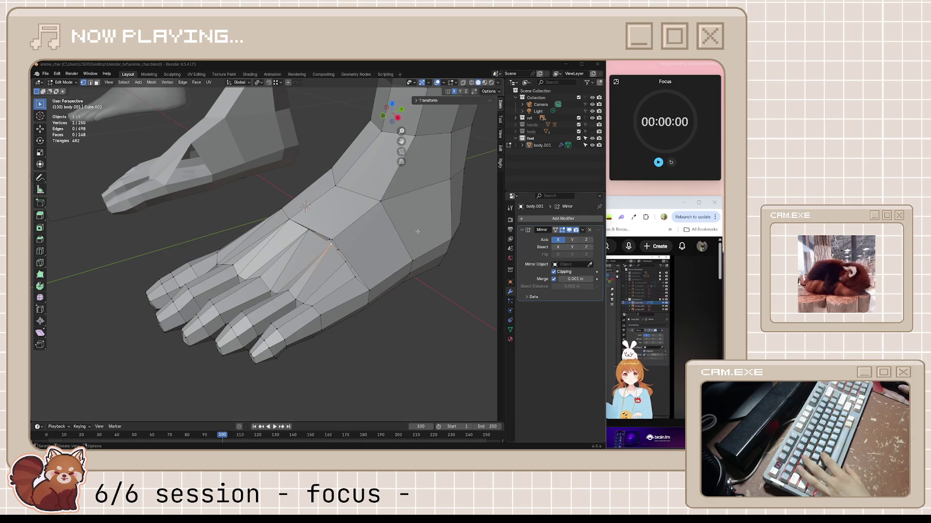
# - Merge a vertex pair at the toe base at center
pyautogui.moveTo(359, 245); pyautogui.dragTo(373, 225, button='middle')
pyautogui.scroll(3, 378, 211)
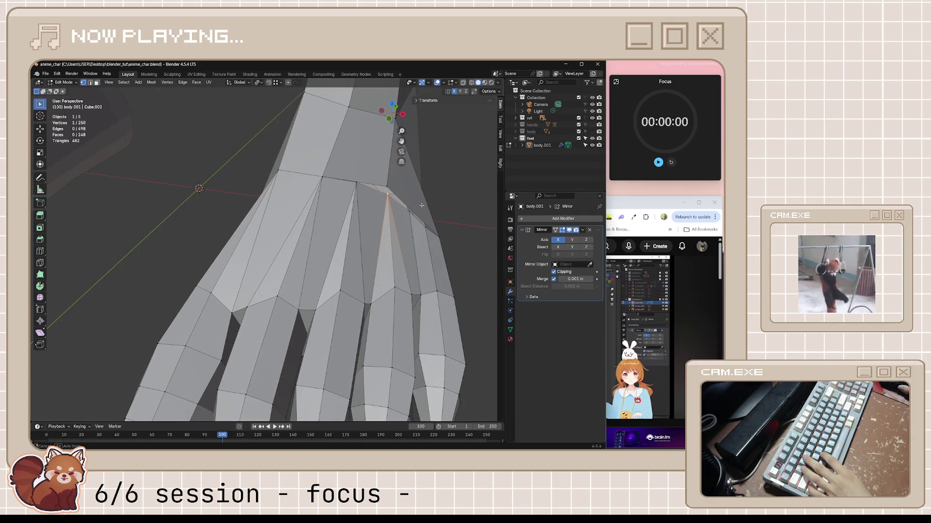
pyautogui.moveTo(422, 206); pyautogui.dragTo(389, 214, button='middle')
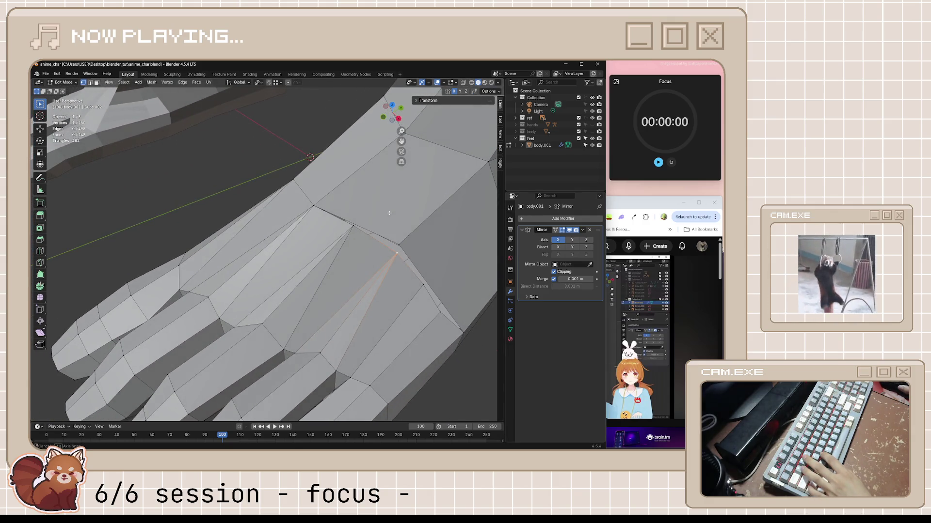
pyautogui.keyDown('shift'); pyautogui.click(399, 244); pyautogui.keyUp('shift')
pyautogui.press('m')
pyautogui.click(402, 242)
pyautogui.moveTo(402, 243); pyautogui.dragTo(428, 258, button='middle')
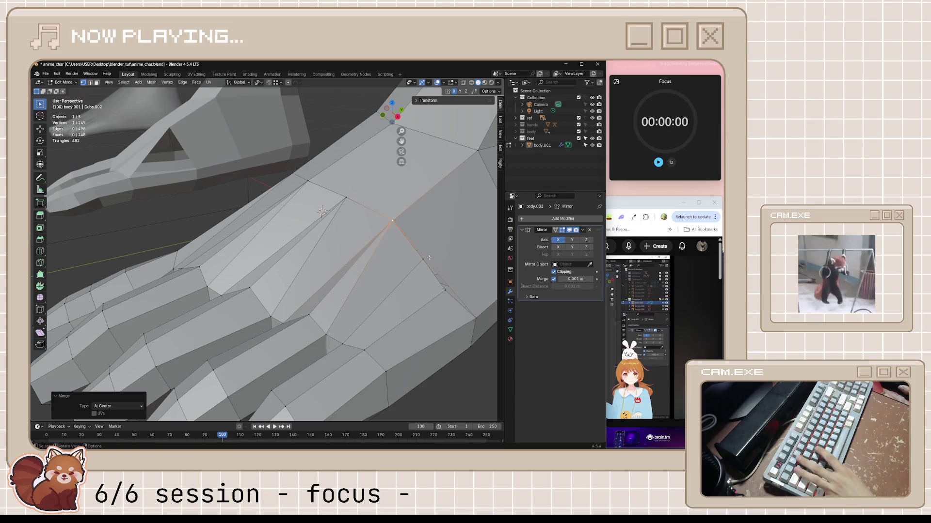
# - Deselect all, try moving a toe-junction vertex, then cancel the move
pyautogui.hotkey('alt', 'a')
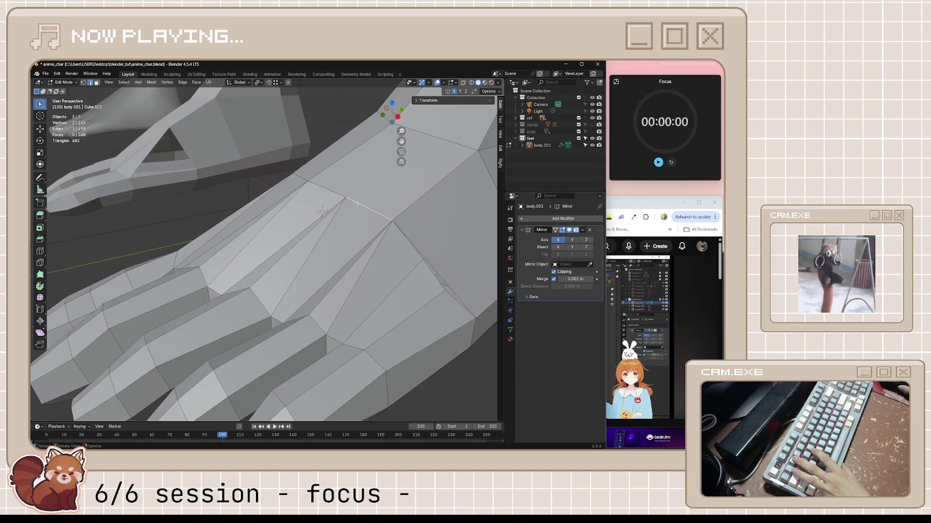
pyautogui.click(346, 198)
pyautogui.press('g')
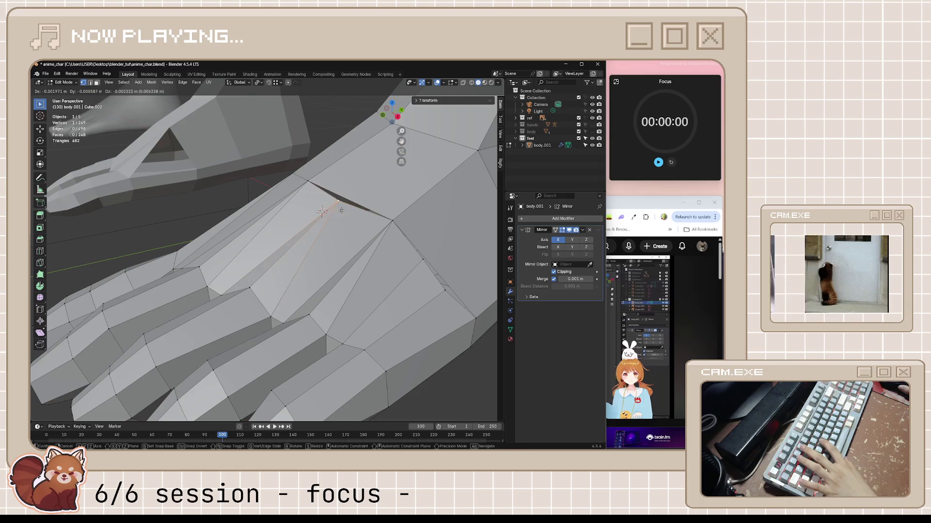
pyautogui.press('Escape')
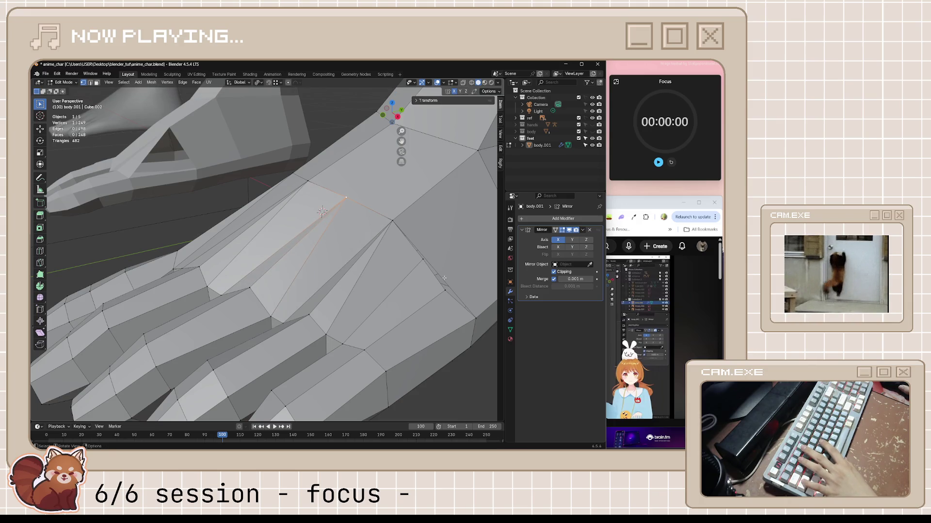
pyautogui.moveTo(444, 278); pyautogui.dragTo(428, 287, button='middle')
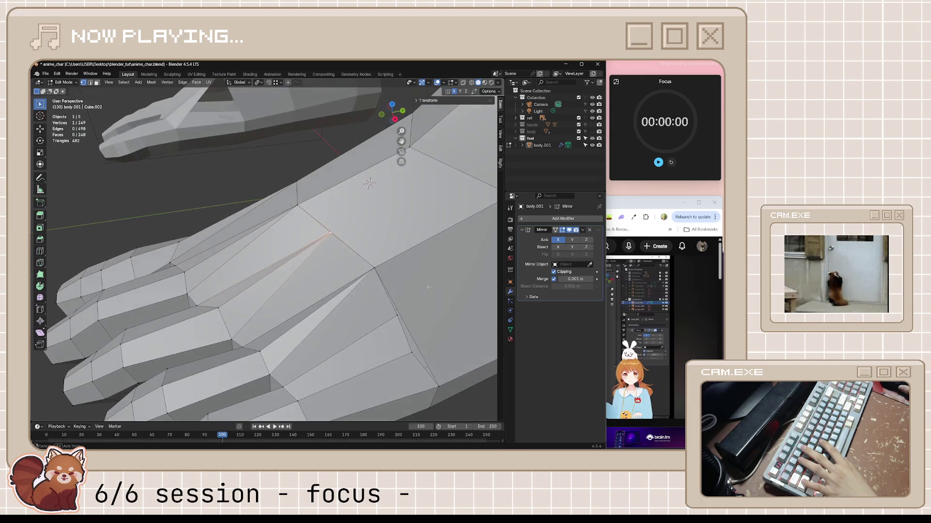
# - Subdivide the edge at the toe junction and merge the new vertex at center
pyautogui.press('2')
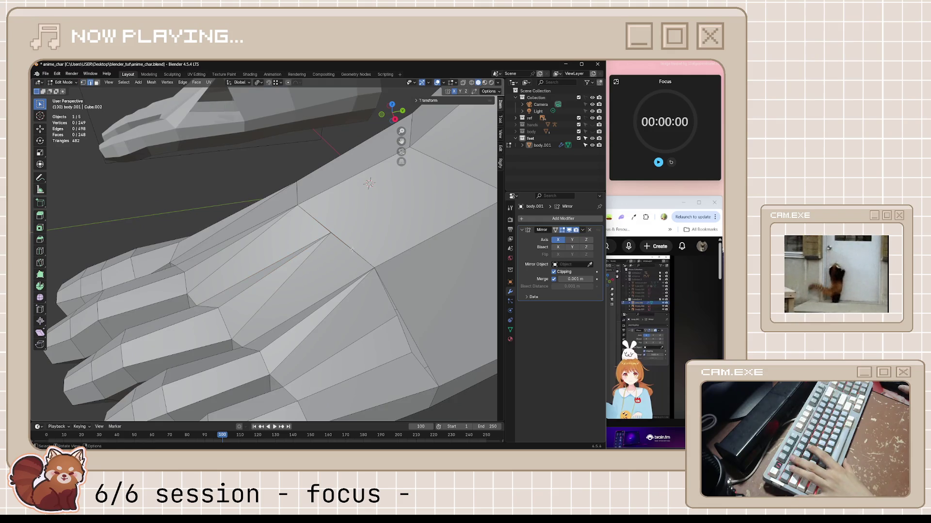
pyautogui.moveTo(355, 253); pyautogui.dragTo(338, 232, button='middle')
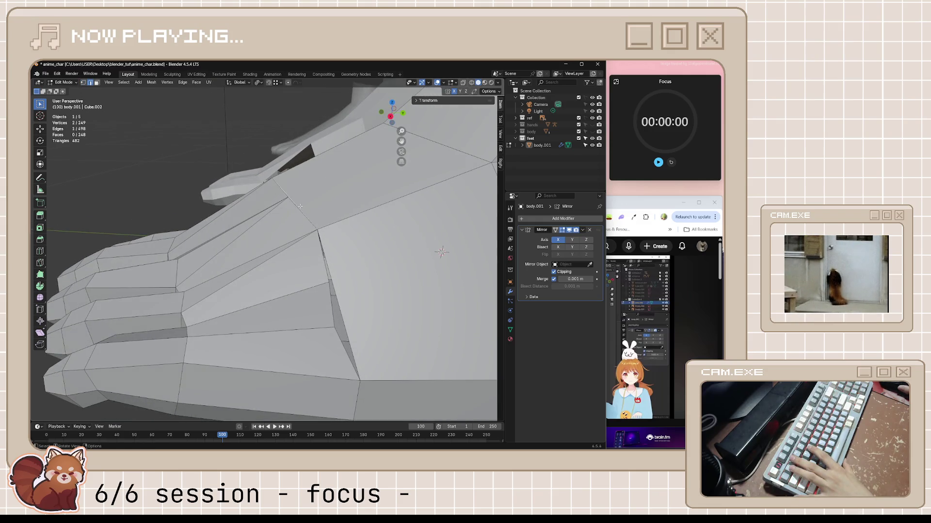
pyautogui.moveTo(300, 206)
pyautogui.mouseDown(button='middle')
pyautogui.moveTo(362, 243)
pyautogui.moveTo(349, 224)
pyautogui.mouseUp(button='middle')
pyautogui.rightClick(343, 228)
pyautogui.click(339, 227)
pyautogui.press('1')
pyautogui.click(347, 221)
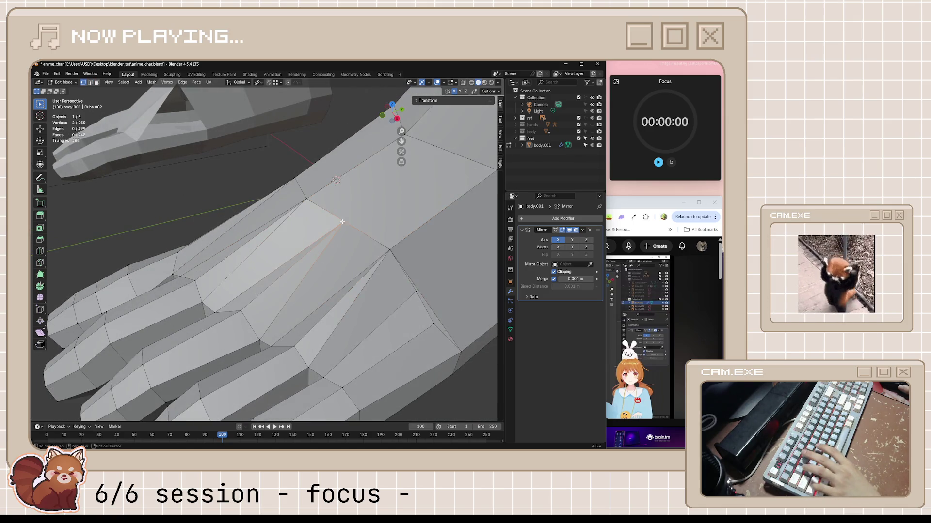
pyautogui.press('m')
pyautogui.click(339, 220)
# - Subdivide an edge on top of the foot and slide the new vertex along it
pyautogui.moveTo(380, 246)
pyautogui.mouseDown(button='middle')
pyautogui.moveTo(387, 252)
pyautogui.moveTo(368, 257)
pyautogui.mouseUp(button='middle')
pyautogui.press('2')
pyautogui.click(368, 256)
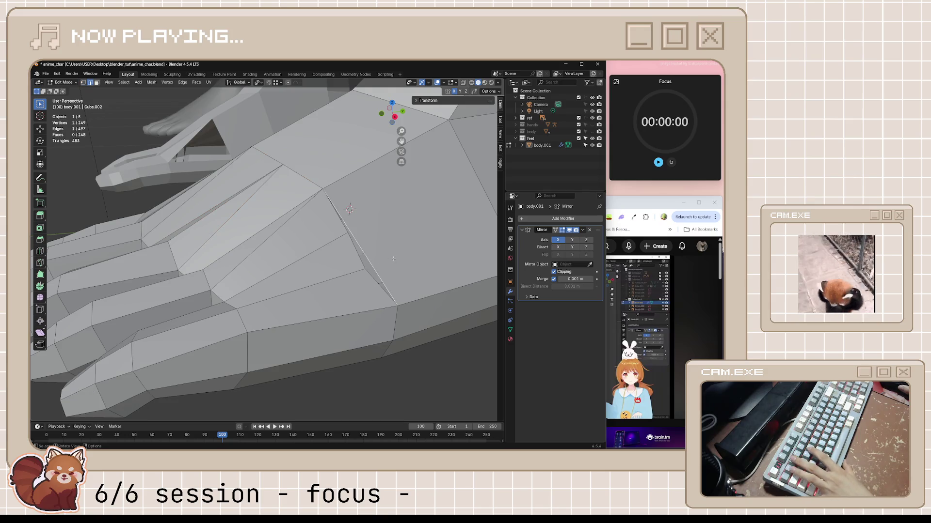
pyautogui.moveTo(397, 258); pyautogui.dragTo(386, 261, button='middle')
pyautogui.rightClick(387, 261)
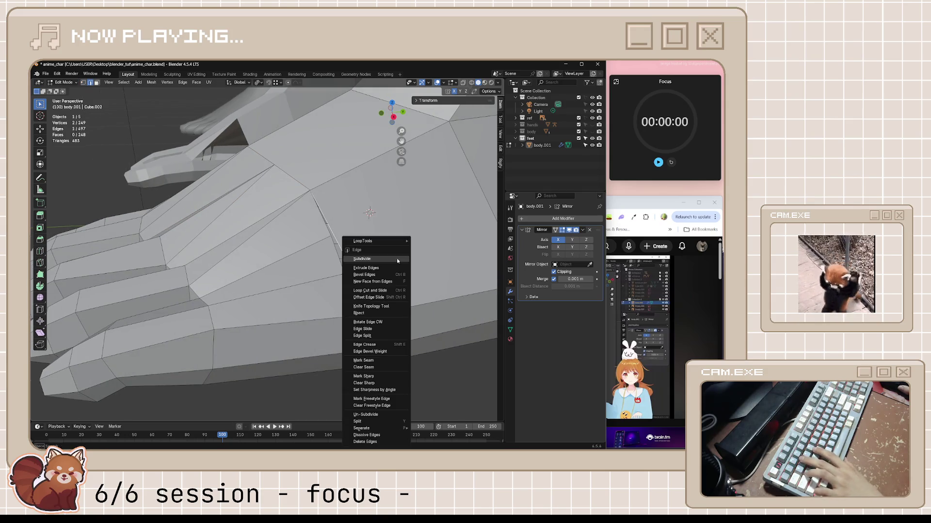
pyautogui.click(386, 262)
pyautogui.keyDown('alt'); pyautogui.click(344, 253); pyautogui.keyUp('alt')
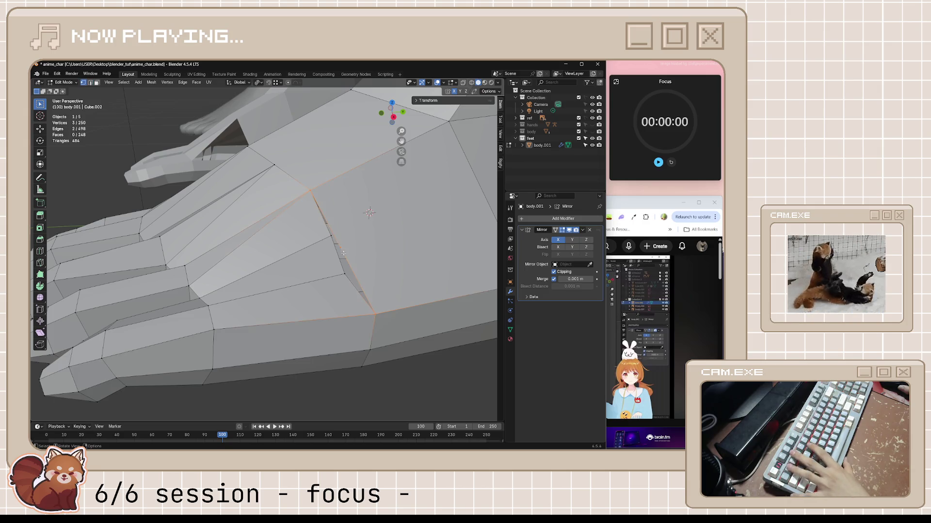
pyautogui.press('1')
pyautogui.click(341, 249)
pyautogui.hotkey('shift', 'v')
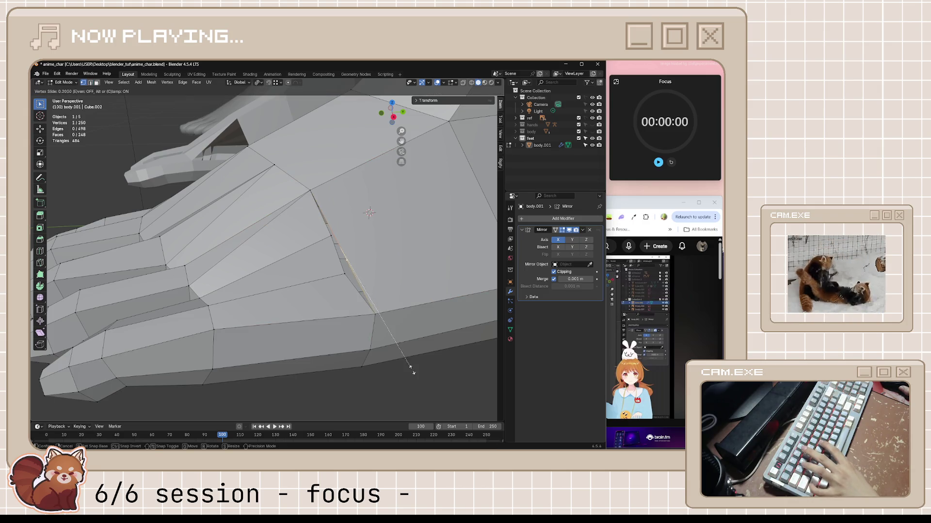
pyautogui.click(347, 216)
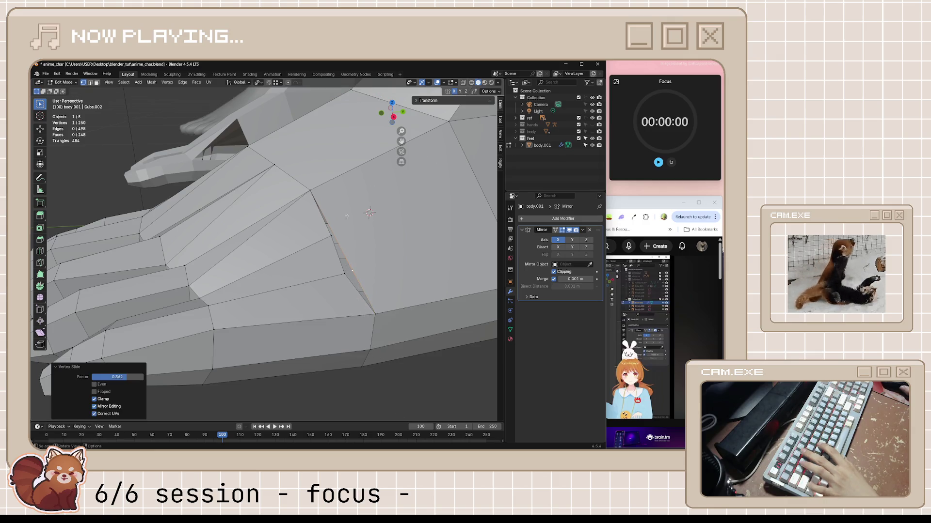
# - Subdivide another edge, slide its midpoint vertex to factor 0.148, and save anime_char.blend
pyautogui.press('2')
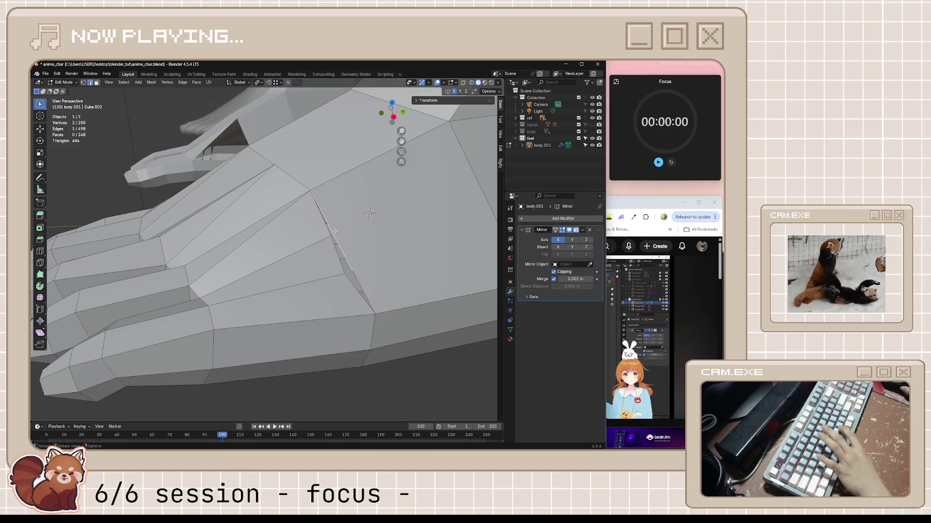
pyautogui.rightClick(335, 231)
pyautogui.click(334, 231)
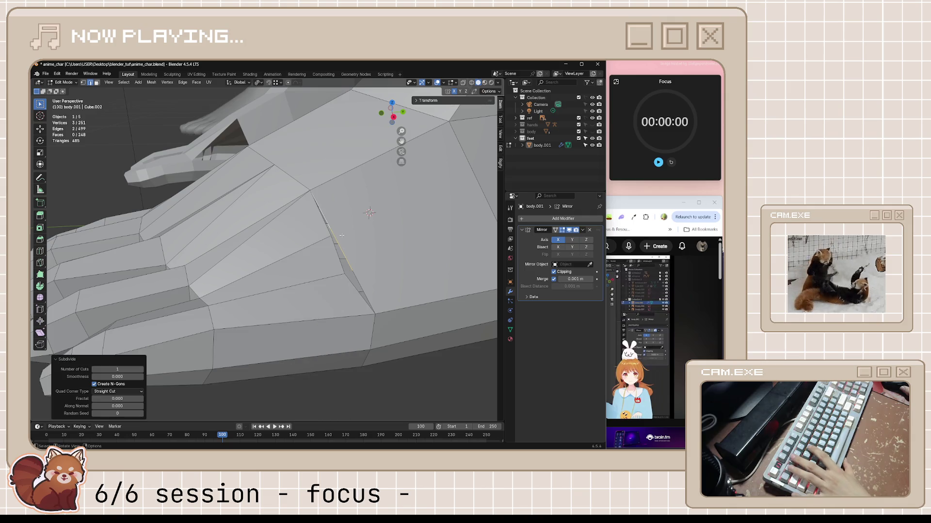
pyautogui.press('1')
pyautogui.click(331, 229)
pyautogui.hotkey('shift', 'v')
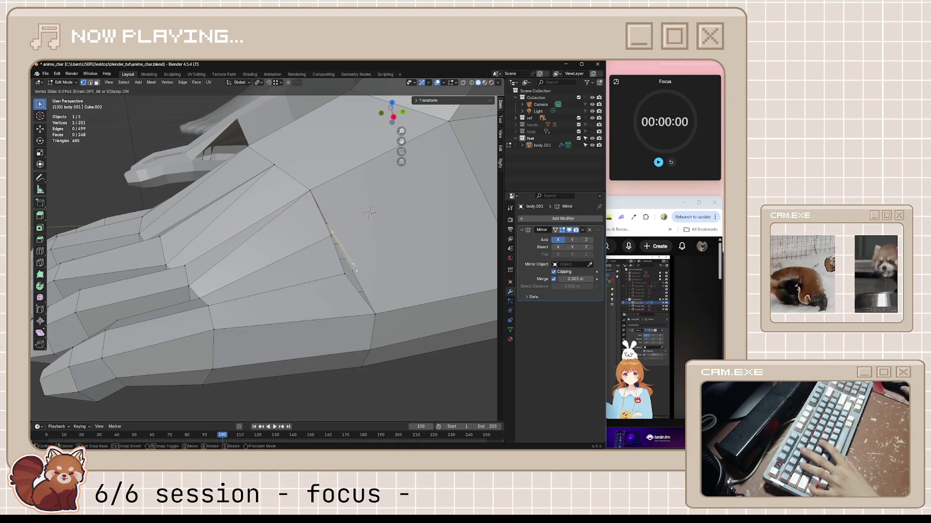
pyautogui.click(364, 292)
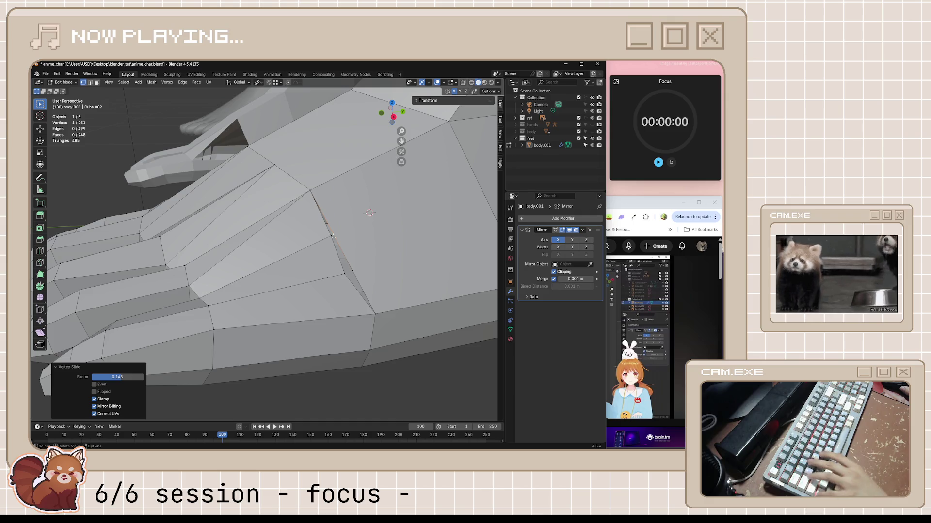
pyautogui.hotkey('ctrl', 's')
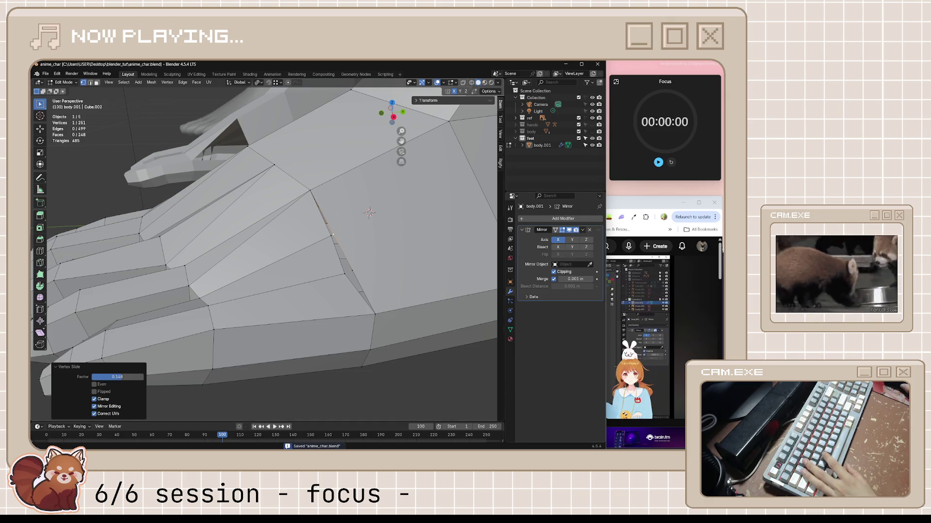
pyautogui.hotkey('alt', 'Tab')
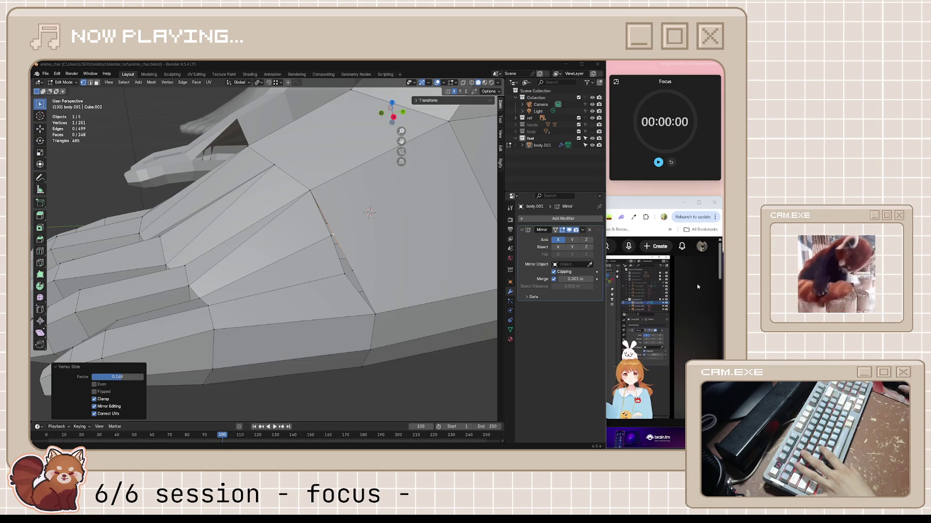
# - Merge the stray vertex pairs in the toe gap at center
pyautogui.moveTo(370, 212)
pyautogui.mouseDown(button='middle')
pyautogui.moveTo(389, 257)
pyautogui.moveTo(329, 195)
pyautogui.mouseUp(button='middle')
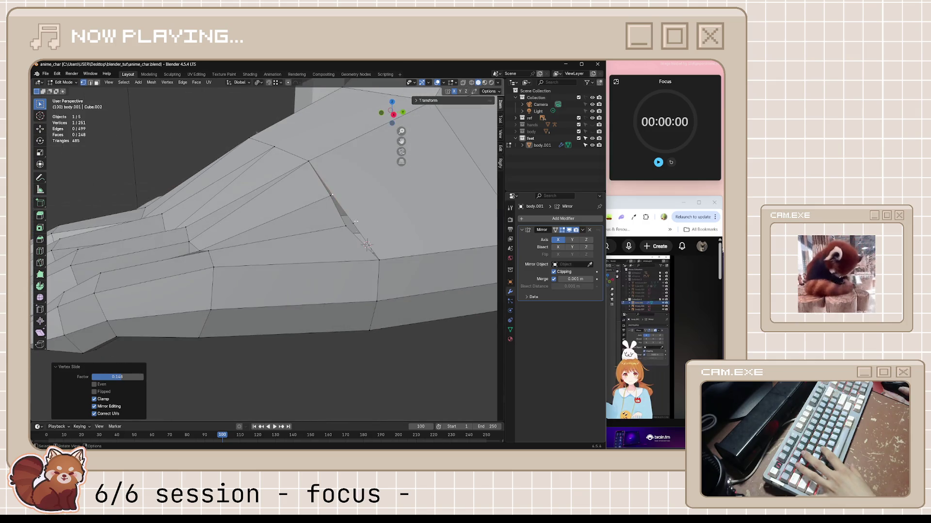
pyautogui.keyDown('shift'); pyautogui.click(328, 196); pyautogui.keyUp('shift')
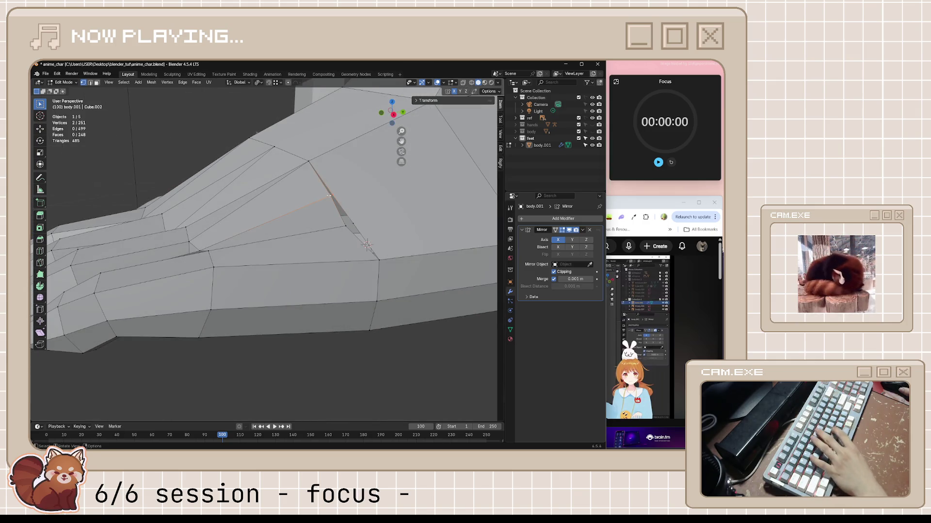
pyautogui.press('m')
pyautogui.click(332, 197)
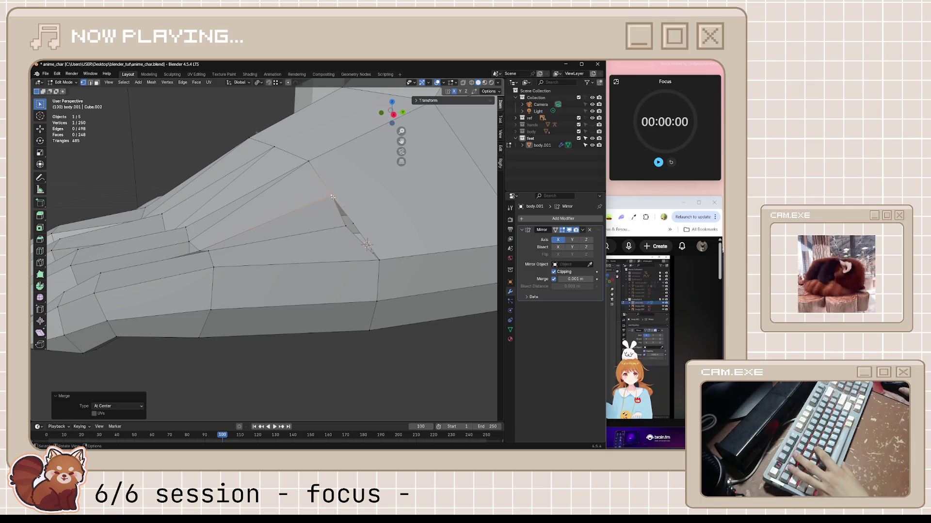
pyautogui.keyDown('shift'); pyautogui.click(345, 226); pyautogui.keyUp('shift')
pyautogui.press('m')
pyautogui.click(347, 228)
pyautogui.moveTo(347, 228)
pyautogui.mouseDown(button='middle')
pyautogui.moveTo(390, 251)
pyautogui.moveTo(412, 232)
pyautogui.mouseUp(button='middle')
# - Push the merged vertex outward with Shrink/Fatten by 0.00679 m
pyautogui.hotkey('alt', 's')
pyautogui.click(415, 206)
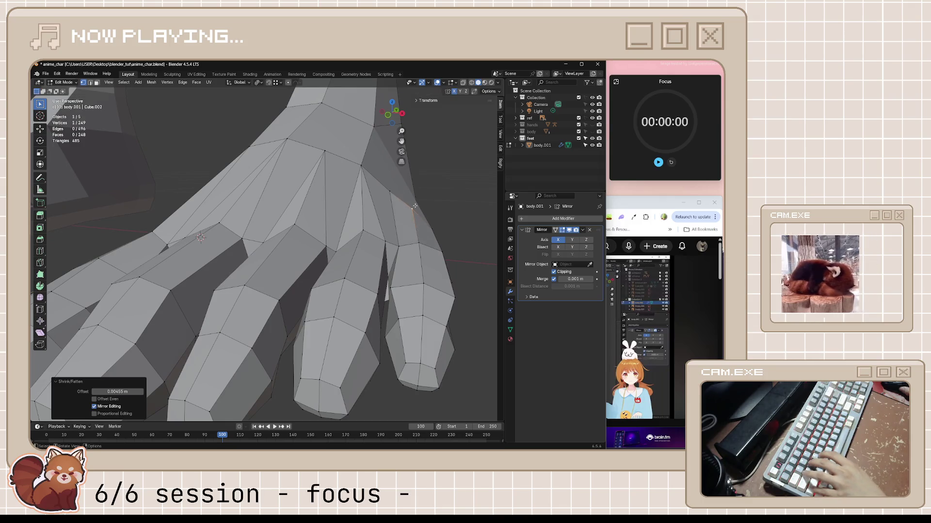
pyautogui.press('g')
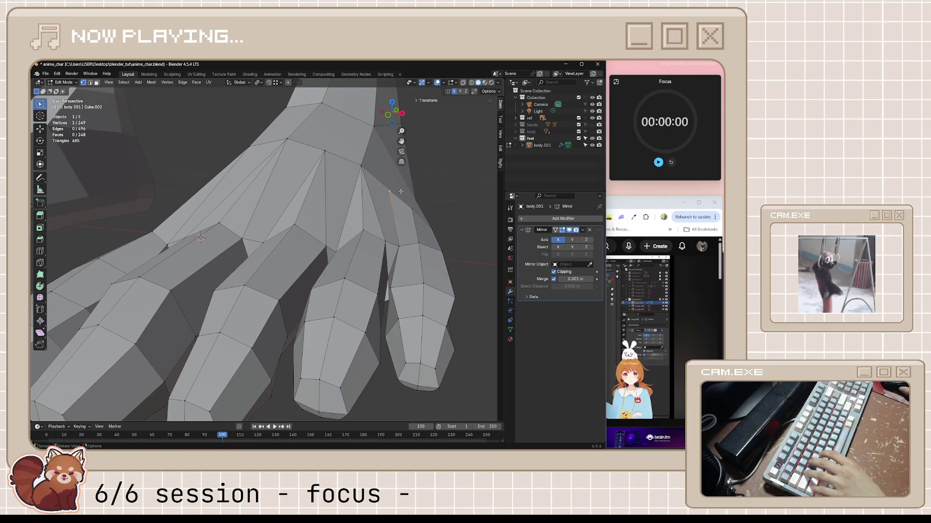
pyautogui.hotkey('alt', 's')
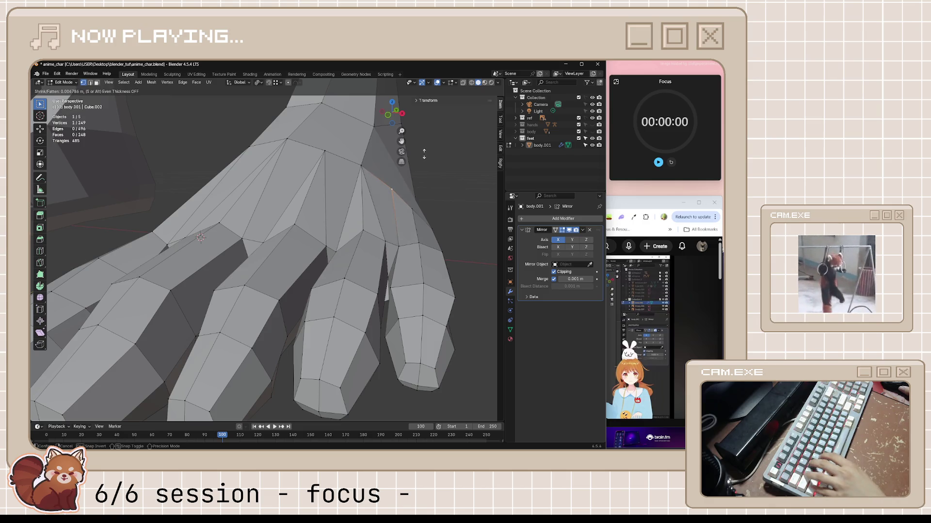
pyautogui.click(424, 154)
pyautogui.moveTo(424, 154)
pyautogui.mouseDown(button='middle')
pyautogui.moveTo(428, 183)
pyautogui.moveTo(413, 236)
pyautogui.moveTo(362, 243)
pyautogui.moveTo(344, 257)
pyautogui.moveTo(337, 247)
pyautogui.moveTo(354, 272)
pyautogui.moveTo(371, 273)
pyautogui.moveTo(365, 266)
pyautogui.mouseUp(button='middle')
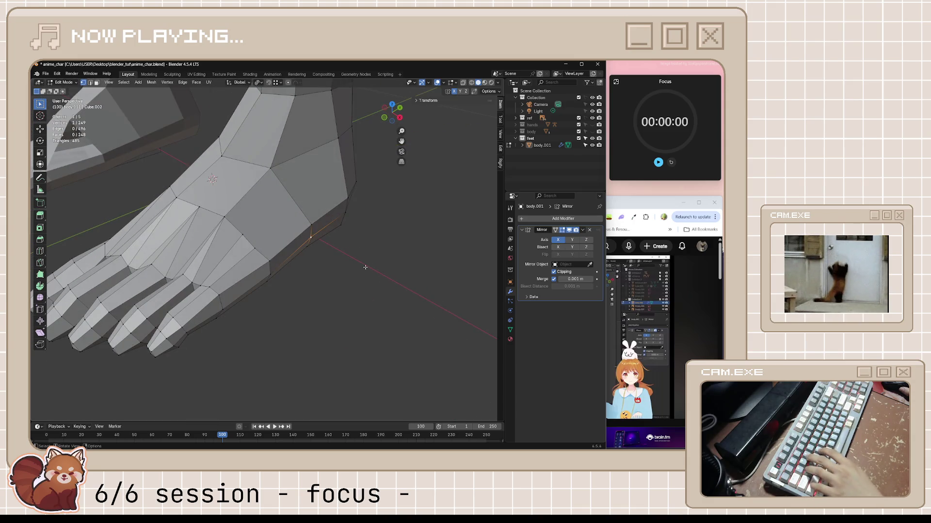
# - Shrink/Fatten another vertex outward to 0.00688 m, save anime_char.blend, and bring the tutorial forward
pyautogui.hotkey('alt', 's')
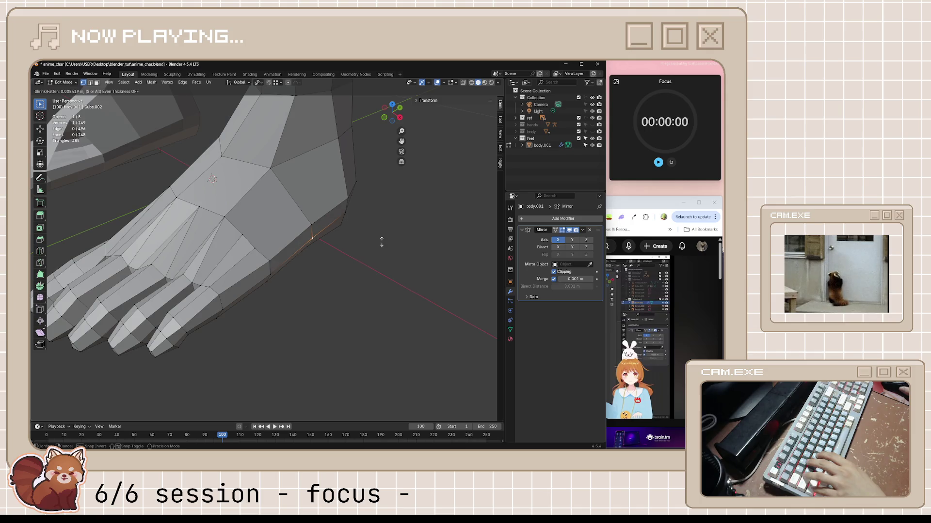
pyautogui.click(375, 249)
pyautogui.moveTo(376, 250)
pyautogui.mouseDown(button='middle')
pyautogui.moveTo(271, 266)
pyautogui.moveTo(328, 202)
pyautogui.moveTo(312, 284)
pyautogui.moveTo(350, 232)
pyautogui.mouseUp(button='middle')
pyautogui.hotkey('ctrl', 's')
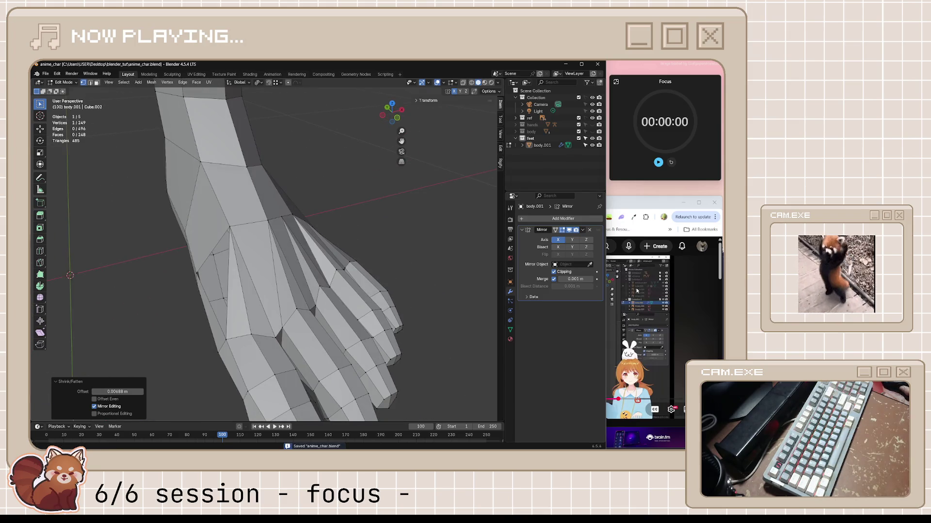
pyautogui.click(607, 318)
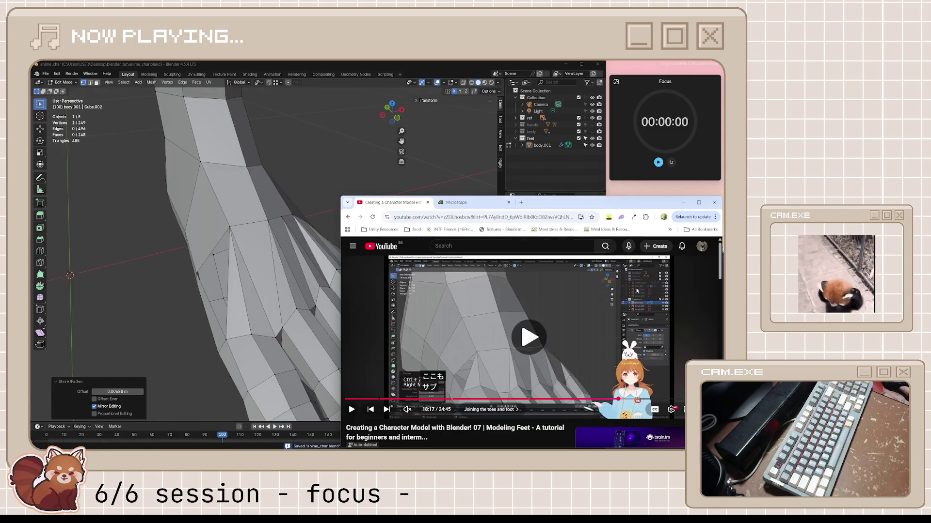
# - Watch the 'Joining the toes and foot' chapter to 18:25, then return to the foot in Blender
pyautogui.click(607, 318)
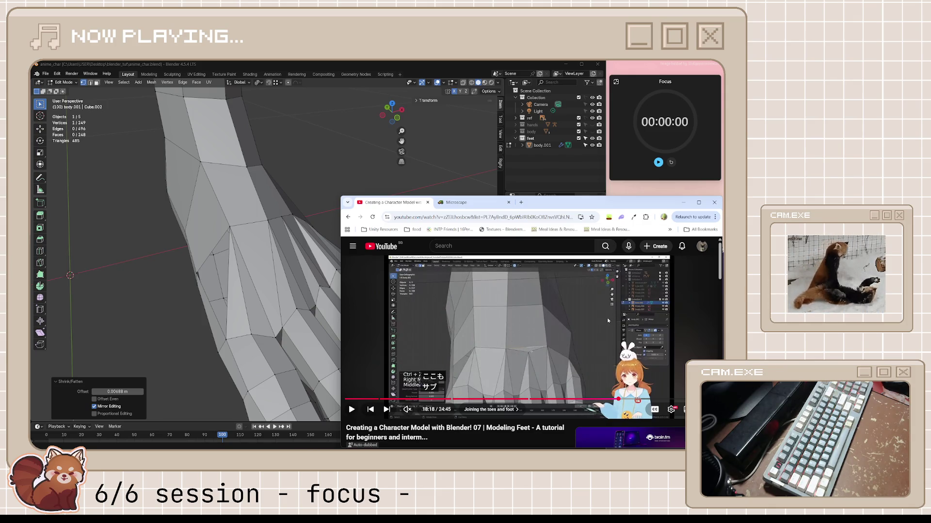
pyautogui.click(607, 318)
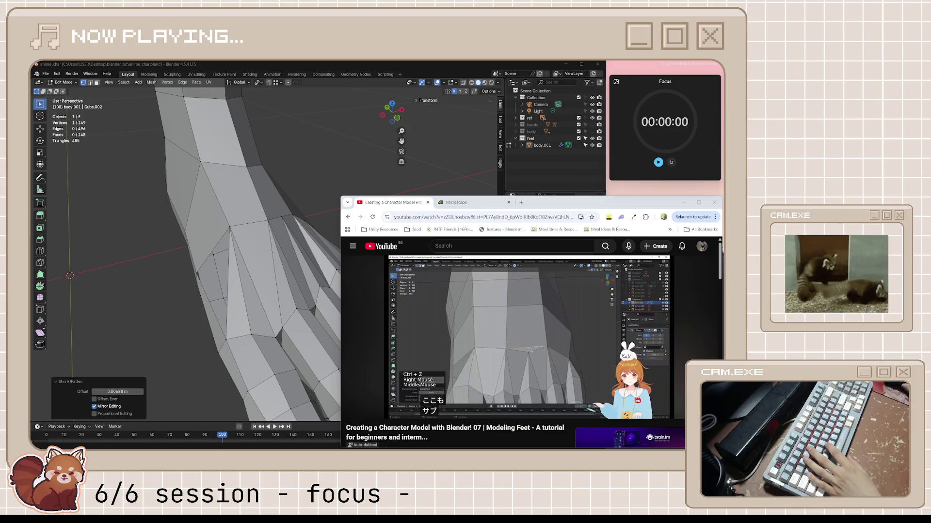
pyautogui.click(499, 327)
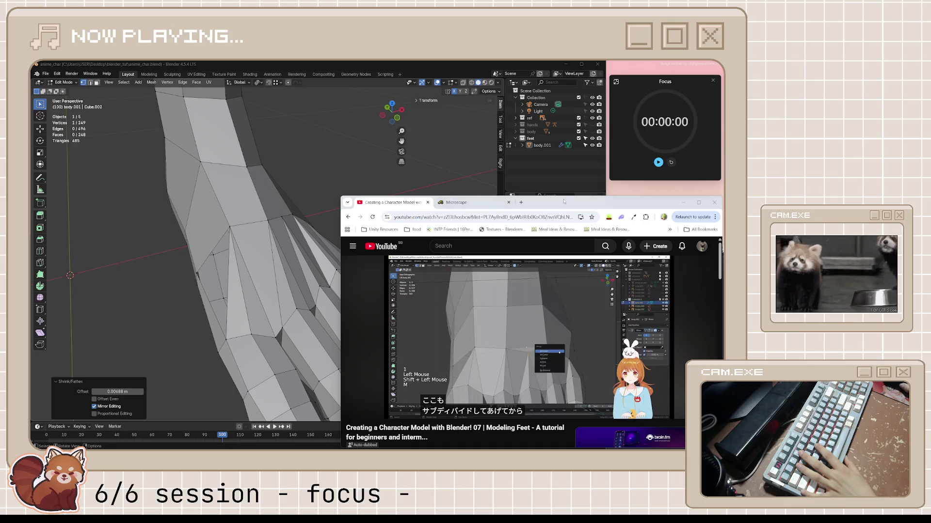
pyautogui.moveTo(580, 299)
pyautogui.click(535, 336)
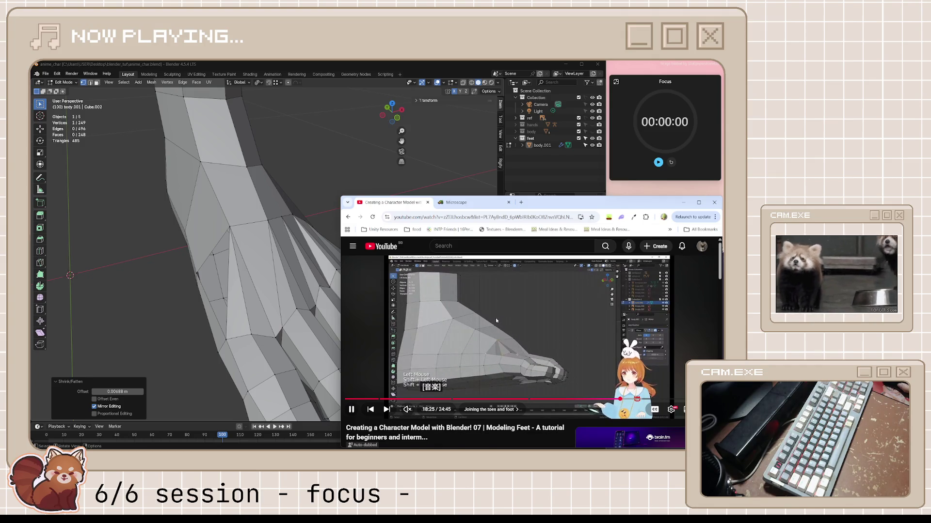
pyautogui.click(496, 318)
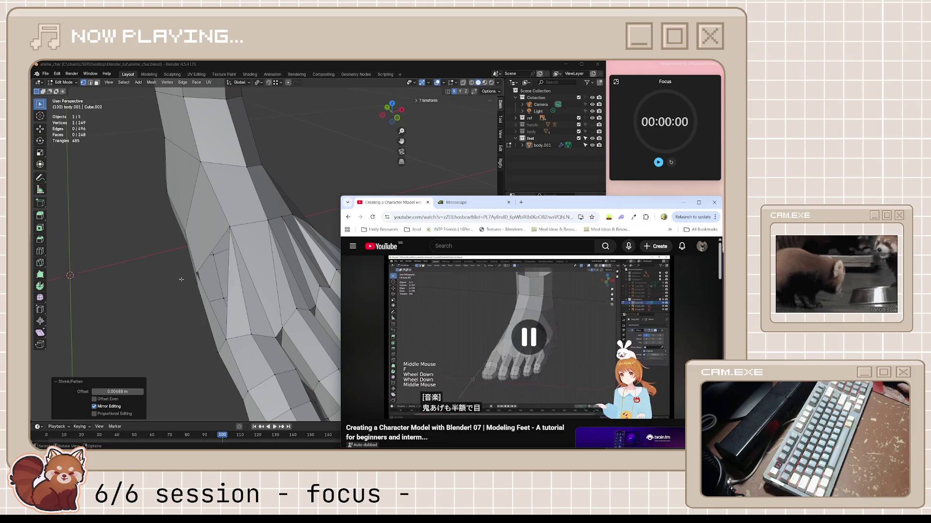
pyautogui.moveTo(301, 261); pyautogui.dragTo(237, 246, button='middle')
# - Select the three corner vertices of the toe-gap hole and fill it with a face
pyautogui.click(315, 188)
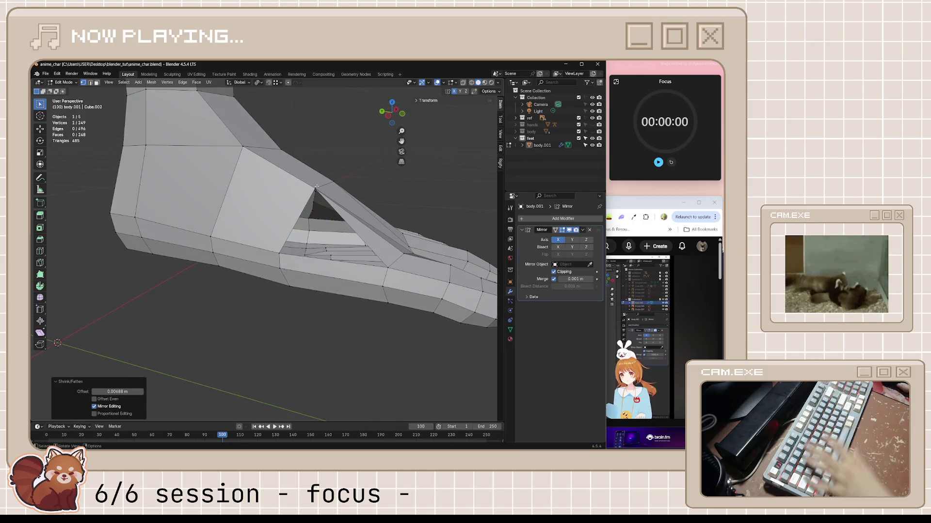
pyautogui.moveTo(315, 189); pyautogui.dragTo(267, 259, button='middle')
pyautogui.keyDown('ctrl'); pyautogui.click(254, 258); pyautogui.keyUp('ctrl')
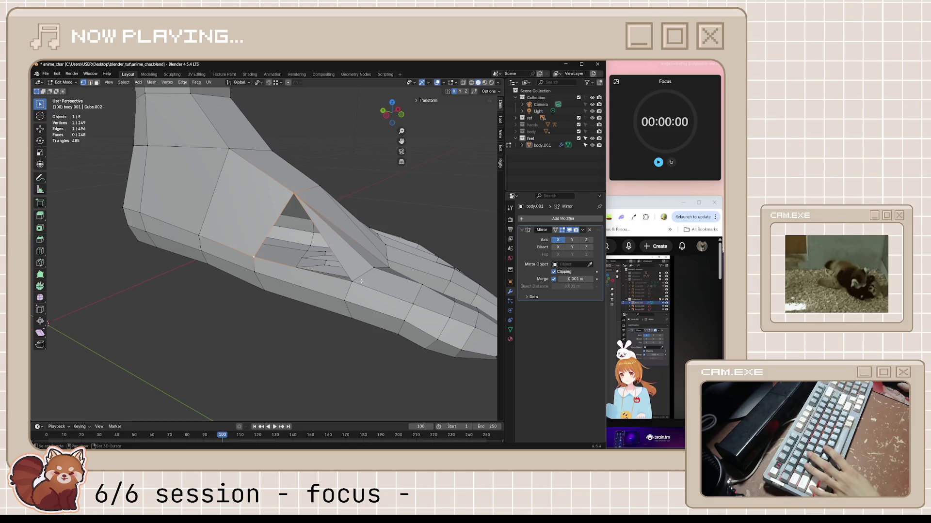
pyautogui.moveTo(351, 284)
pyautogui.mouseDown(button='middle')
pyautogui.moveTo(359, 286)
pyautogui.moveTo(343, 297)
pyautogui.moveTo(321, 286)
pyautogui.mouseUp(button='middle')
pyautogui.press('f')
pyautogui.hotkey('alt', 'a')
pyautogui.scroll(-4, 346, 295)
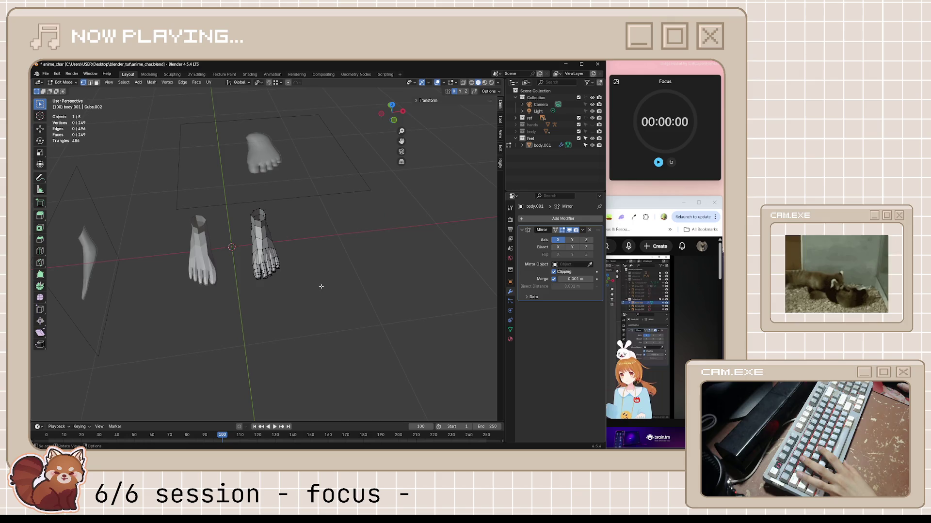
pyautogui.scroll(6, 282, 255)
# - Select an edge path along the foot's side and across its top
pyautogui.click(259, 242)
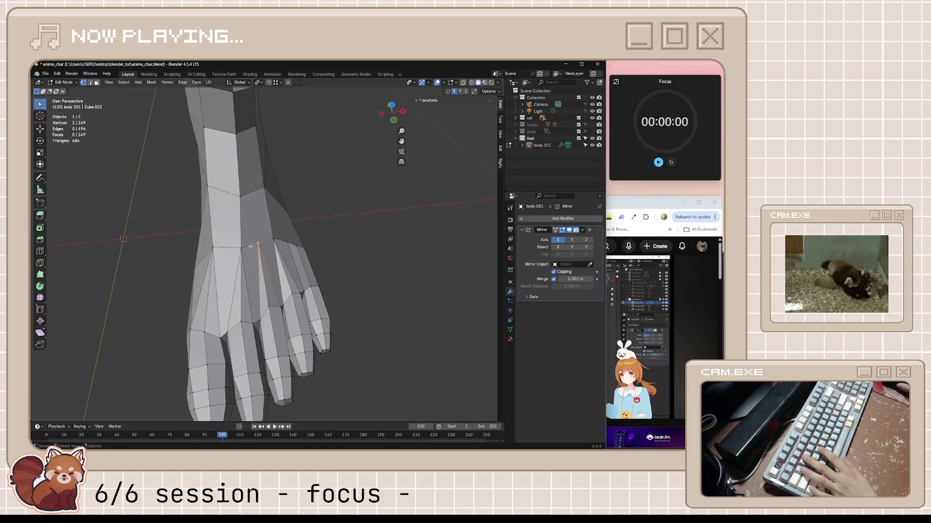
pyautogui.keyDown('ctrl'); pyautogui.click(241, 247); pyautogui.keyUp('ctrl')
pyautogui.moveTo(265, 241)
pyautogui.mouseDown(button='middle')
pyautogui.moveTo(288, 253)
pyautogui.moveTo(332, 244)
pyautogui.moveTo(215, 250)
pyautogui.mouseUp(button='middle')
pyautogui.click(288, 252)
pyautogui.keyDown('ctrl'); pyautogui.click(300, 254); pyautogui.keyUp('ctrl')
pyautogui.keyDown('shift'); pyautogui.click(239, 247); pyautogui.keyUp('shift')
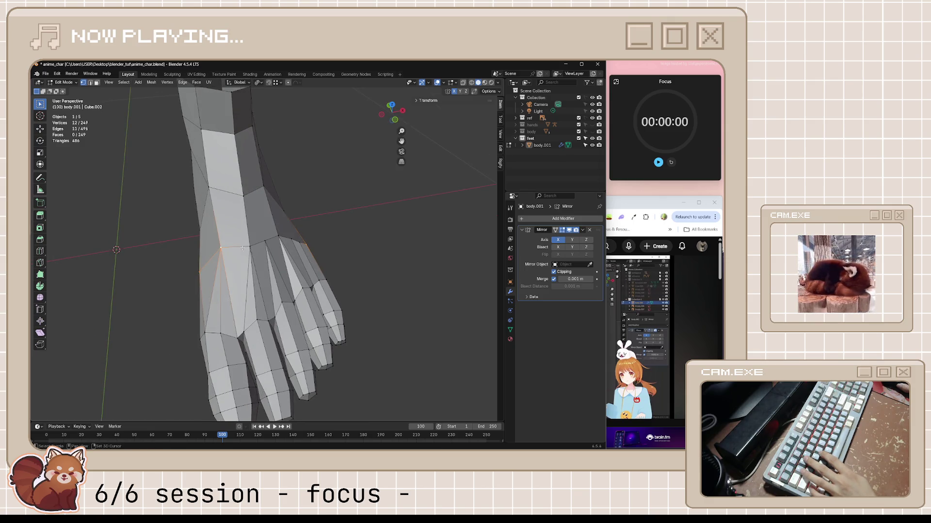
pyautogui.keyDown('shift'); pyautogui.click(252, 243); pyautogui.keyUp('shift')
pyautogui.keyDown('shift'); pyautogui.click(266, 240); pyautogui.keyUp('shift')
pyautogui.keyDown('shift'); pyautogui.click(278, 236); pyautogui.keyUp('shift')
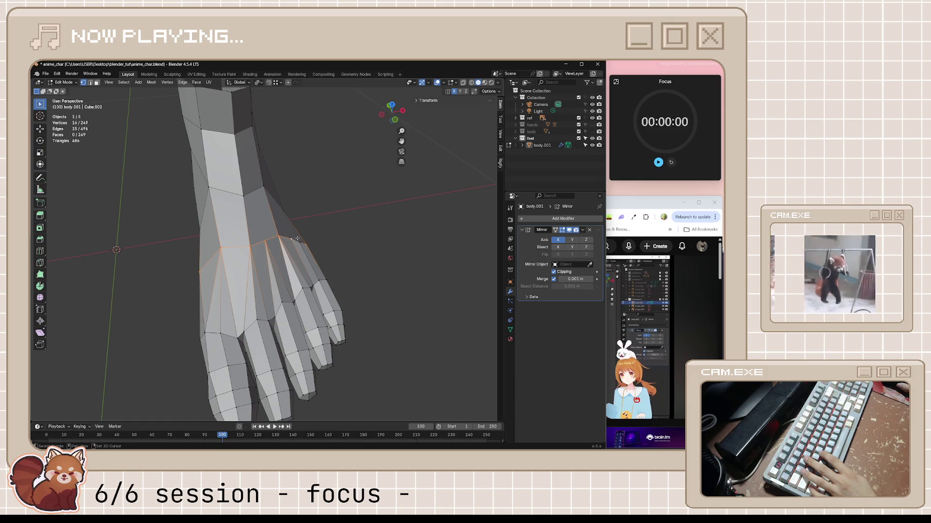
# - Turn on X-ray and slide the selected edges along the foot
pyautogui.moveTo(300, 243)
pyautogui.mouseDown(button='middle')
pyautogui.moveTo(355, 194)
pyautogui.moveTo(354, 233)
pyautogui.mouseUp(button='middle')
pyautogui.hotkey('alt', 'z')
pyautogui.press('g')
pyautogui.press('g')
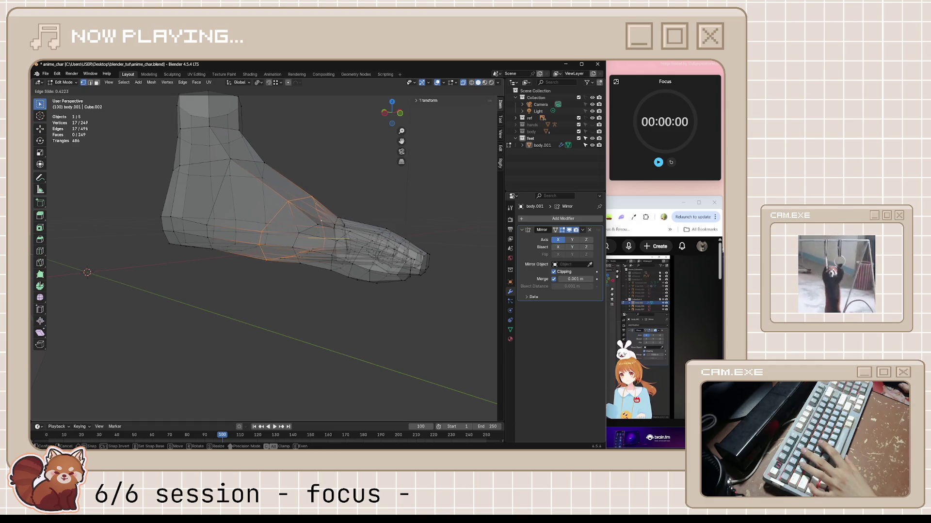
pyautogui.click(491, 358)
pyautogui.moveTo(491, 358)
pyautogui.mouseDown(button='middle')
pyautogui.moveTo(414, 268)
pyautogui.moveTo(332, 277)
pyautogui.mouseUp(button='middle')
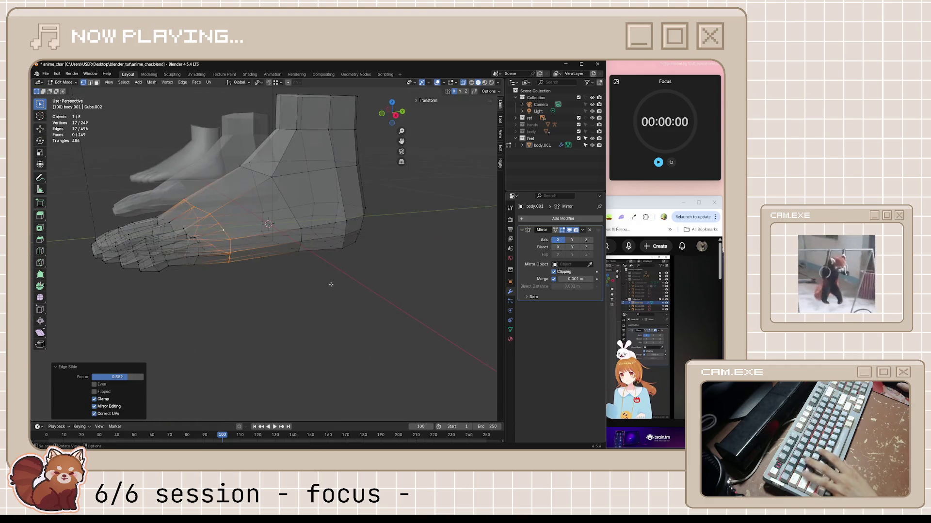
pyautogui.click(330, 285)
# - Pull the front edge loop inward by -0.0328 m and slide another loop along the foot
pyautogui.moveTo(258, 249); pyautogui.dragTo(260, 248, button='middle')
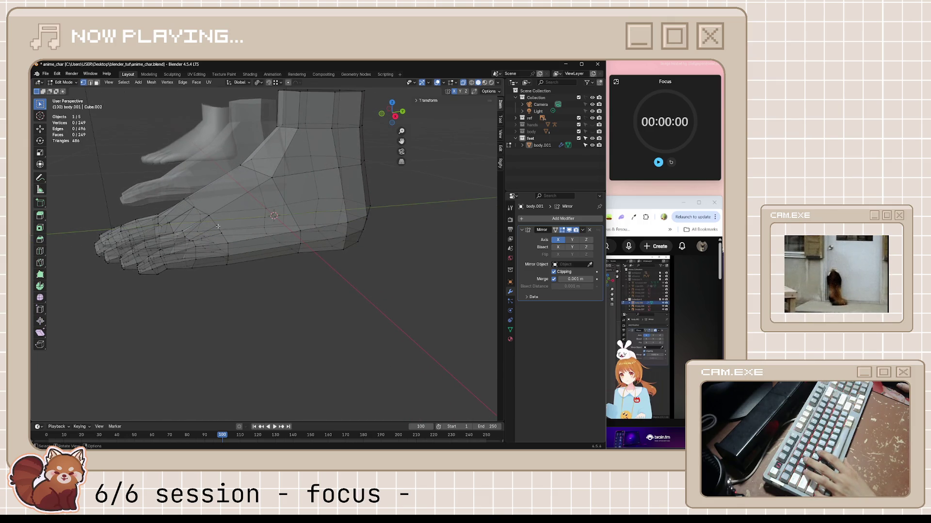
pyautogui.keyDown('alt'); pyautogui.click(305, 251); pyautogui.keyUp('alt')
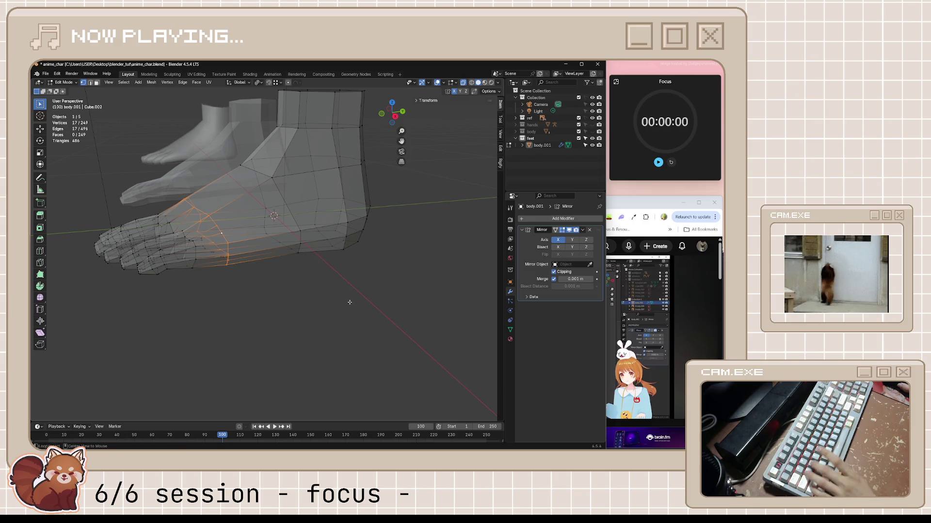
pyautogui.hotkey('alt', 's')
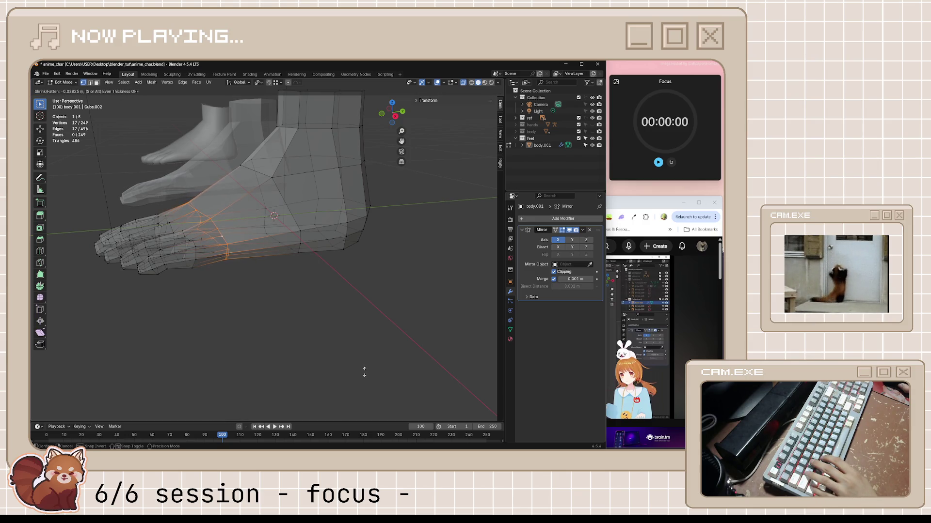
pyautogui.click(334, 324)
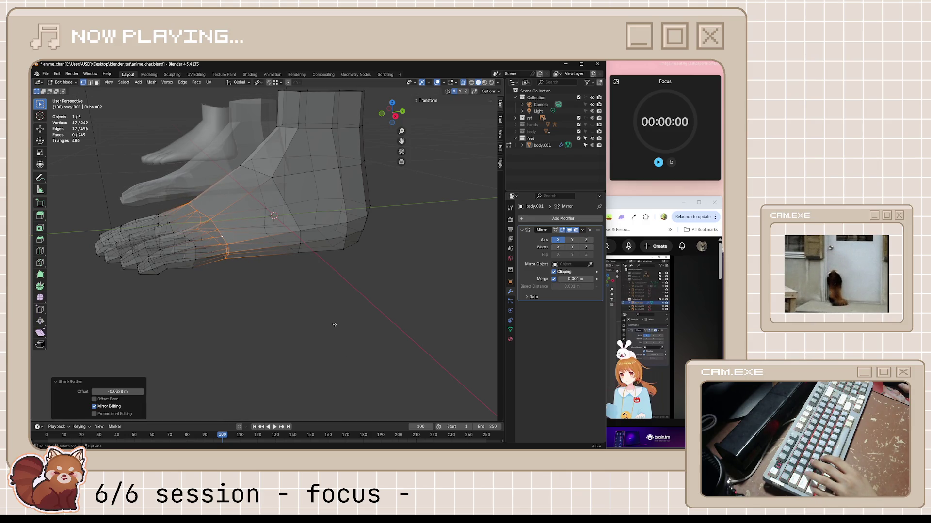
pyautogui.keyDown('alt'); pyautogui.click(279, 191); pyautogui.keyUp('alt')
pyautogui.press('g')
pyautogui.press('g')
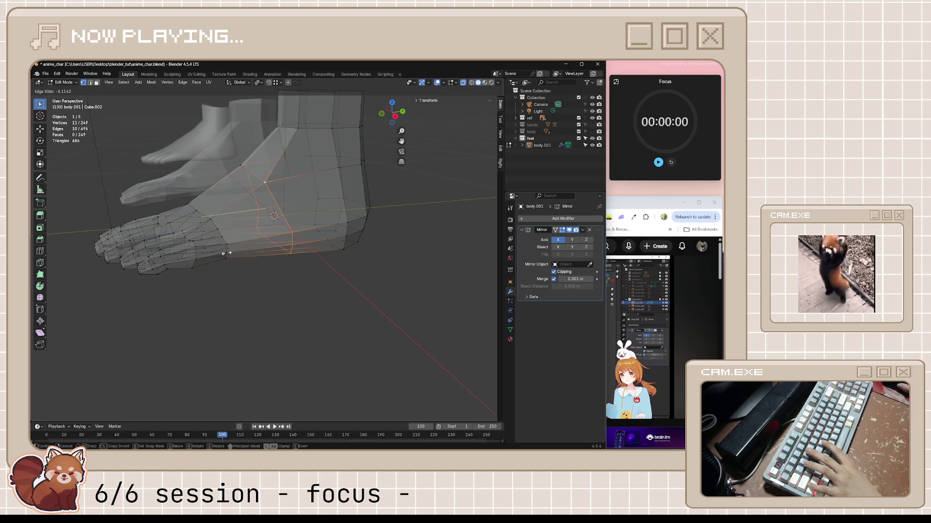
pyautogui.click(256, 234)
pyautogui.moveTo(262, 228); pyautogui.dragTo(285, 201, button='middle')
pyautogui.scroll(3, 285, 200)
# - Slide a single vertex on the upper foot along its edge
pyautogui.keyDown('shift'); pyautogui.click(236, 177); pyautogui.keyUp('shift')
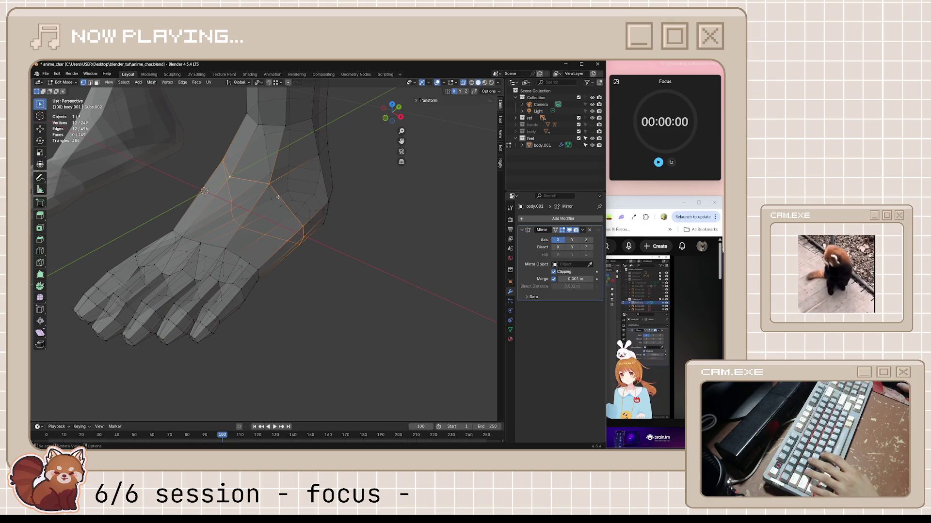
pyautogui.moveTo(236, 177)
pyautogui.mouseDown(button='middle')
pyautogui.moveTo(273, 203)
pyautogui.moveTo(243, 180)
pyautogui.mouseUp(button='middle')
pyautogui.click(229, 176)
pyautogui.press('g')
pyautogui.press('g')
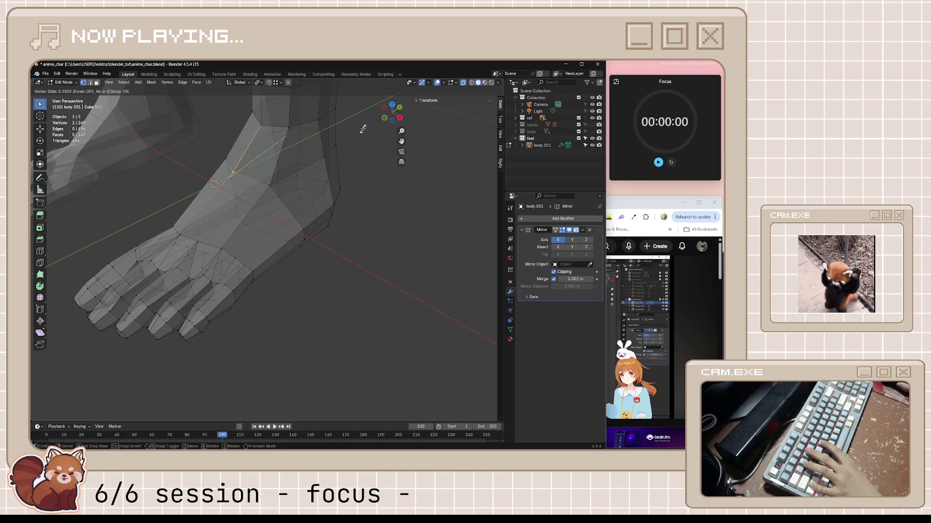
pyautogui.click(276, 190)
# - Pull a ring of upper-foot vertices inward by -0.0507 m and check it in Object Mode
pyautogui.keyDown('ctrl'); pyautogui.click(270, 185); pyautogui.keyUp('ctrl')
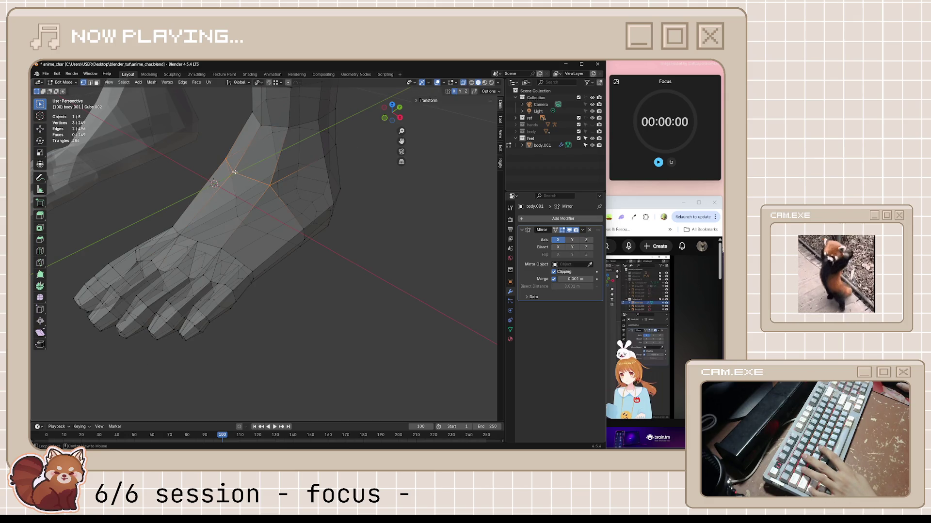
pyautogui.moveTo(270, 186); pyautogui.dragTo(306, 229, button='middle')
pyautogui.keyDown('ctrl'); pyautogui.click(300, 245); pyautogui.keyUp('ctrl')
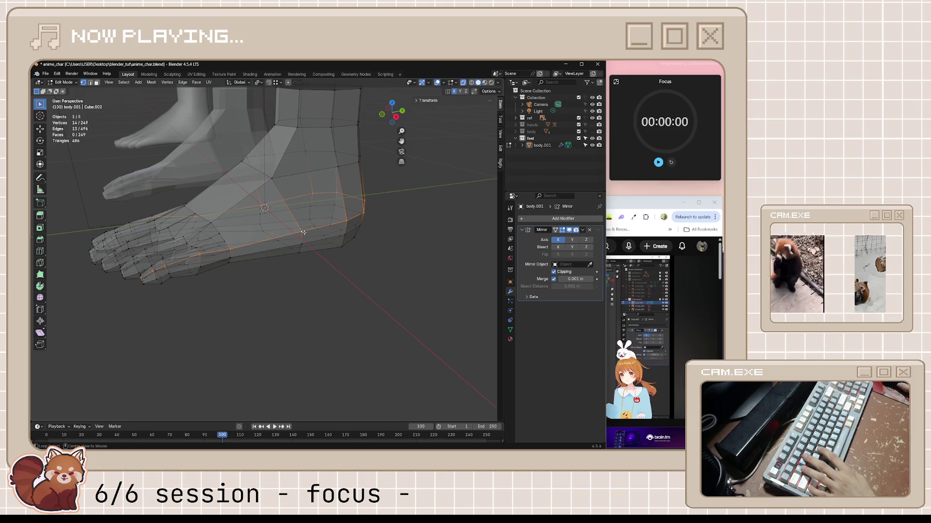
pyautogui.keyDown('ctrl'); pyautogui.click(262, 151); pyautogui.keyUp('ctrl')
pyautogui.moveTo(261, 152)
pyautogui.mouseDown(button='middle')
pyautogui.moveTo(250, 169)
pyautogui.moveTo(295, 191)
pyautogui.mouseUp(button='middle')
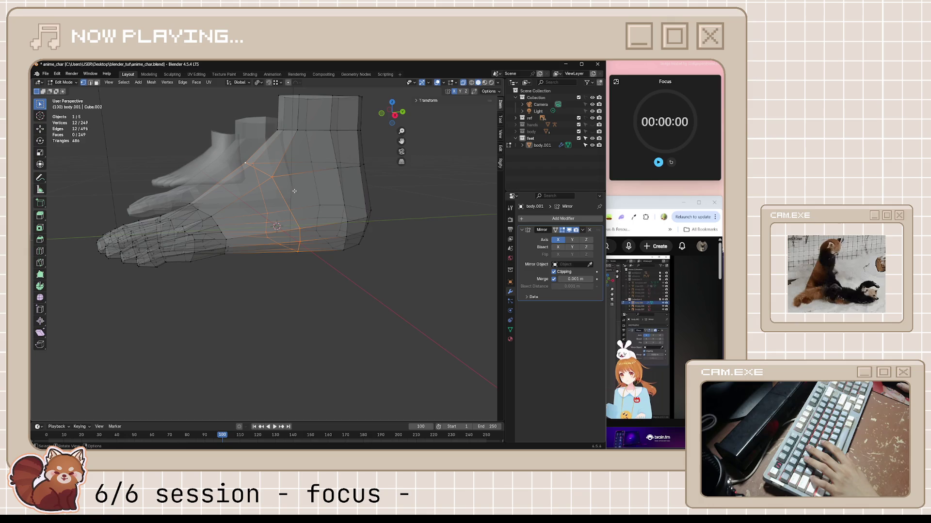
pyautogui.hotkey('alt', 's')
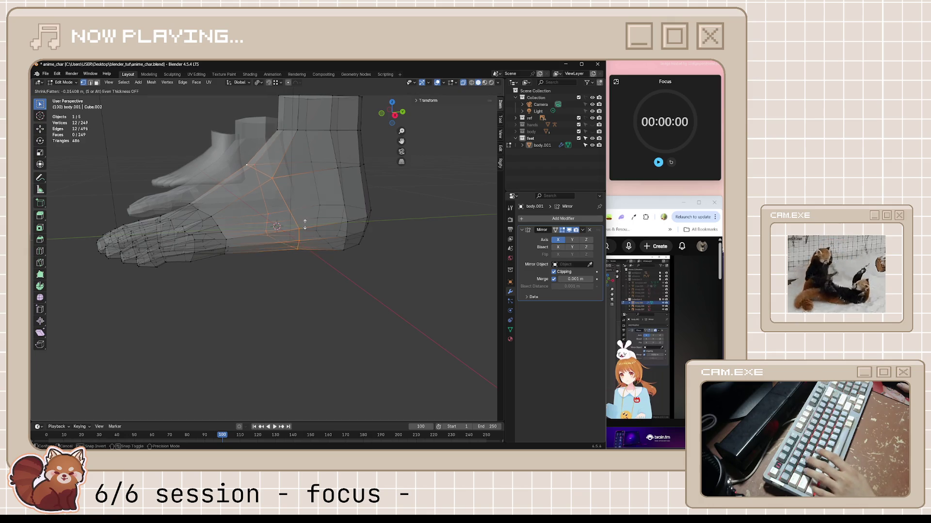
pyautogui.click(316, 307)
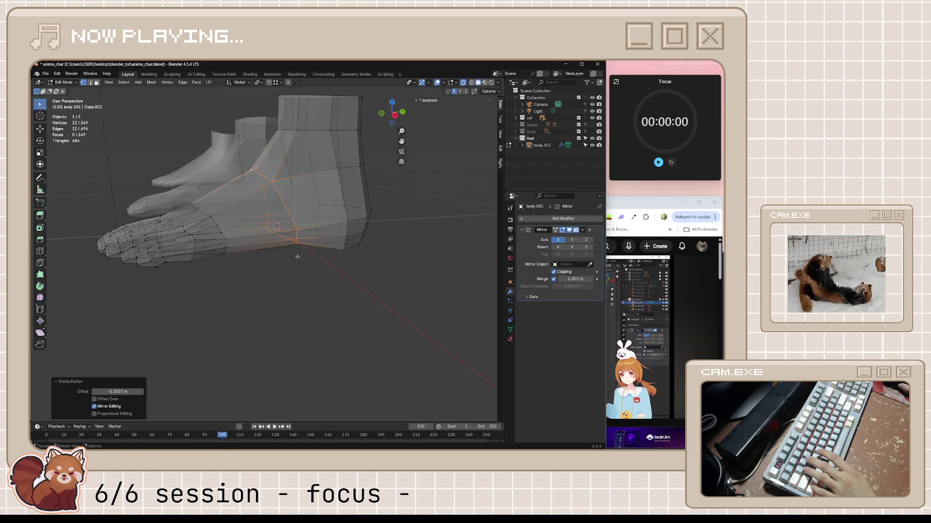
pyautogui.moveTo(315, 305)
pyautogui.mouseDown(button='middle')
pyautogui.moveTo(312, 261)
pyautogui.moveTo(294, 255)
pyautogui.moveTo(337, 274)
pyautogui.moveTo(322, 276)
pyautogui.moveTo(272, 242)
pyautogui.moveTo(310, 278)
pyautogui.moveTo(351, 265)
pyautogui.mouseUp(button='middle')
pyautogui.press('Tab')
pyautogui.scroll(-3, 294, 256)
pyautogui.press('Tab')
# - Undo the toe-base loop selection, clear the selection, and save anime_char.blend
pyautogui.hotkey('ctrl', 'z')
pyautogui.hotkey('ctrl', 'z')
pyautogui.hotkey('ctrl', 'z')
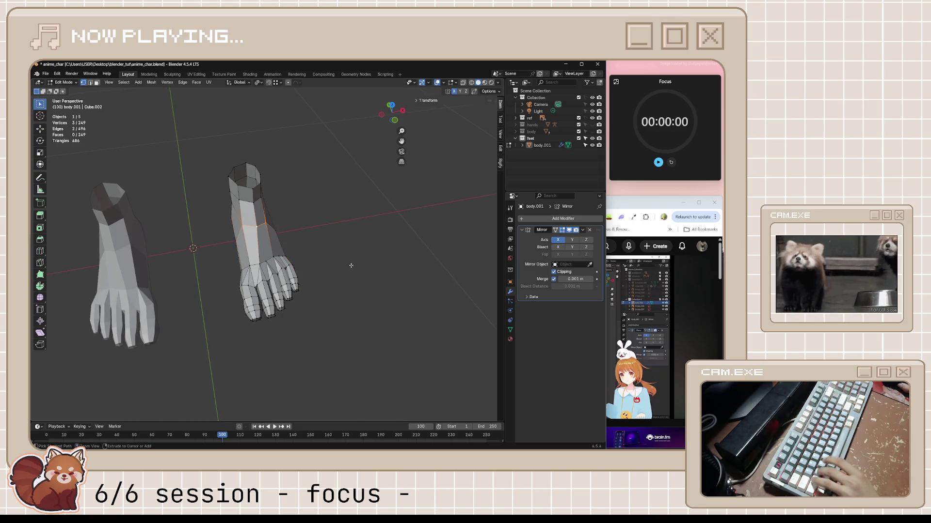
pyautogui.hotkey('alt', 'a')
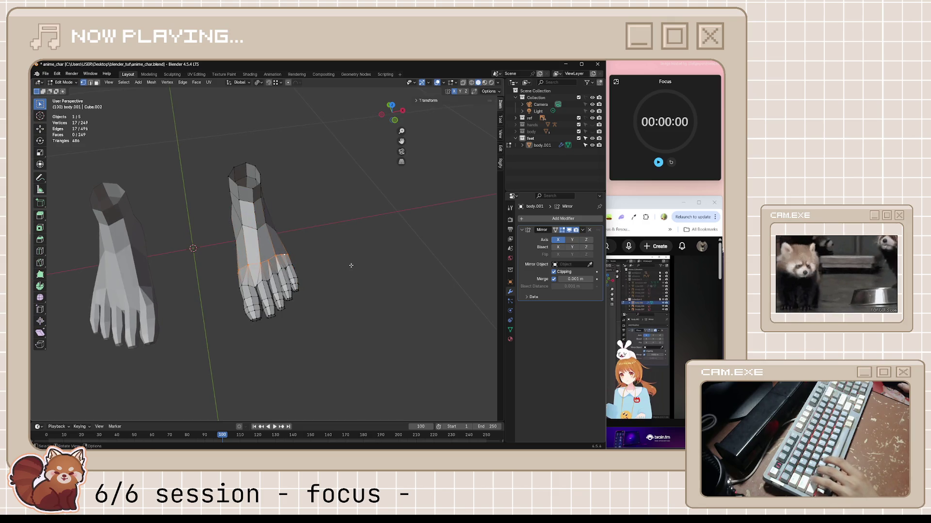
pyautogui.moveTo(351, 266)
pyautogui.mouseDown(button='middle')
pyautogui.moveTo(290, 246)
pyautogui.moveTo(367, 241)
pyautogui.moveTo(346, 249)
pyautogui.mouseUp(button='middle')
pyautogui.hotkey('ctrl', 's')
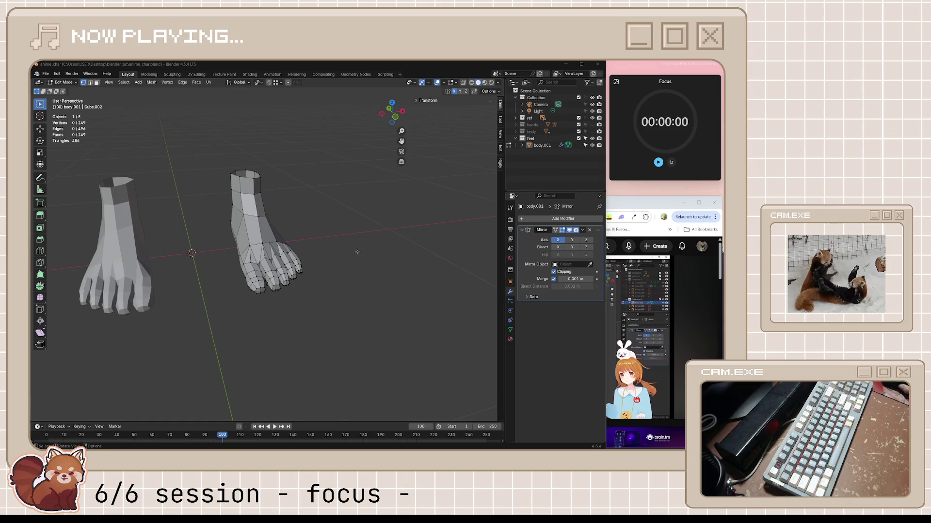
# - Orbit to a low side view of both feet, then bring up the YouTube tutorial browser
pyautogui.moveTo(357, 251)
pyautogui.mouseDown(button='middle')
pyautogui.moveTo(313, 232)
pyautogui.moveTo(329, 252)
pyautogui.moveTo(322, 240)
pyautogui.mouseUp(button='middle')
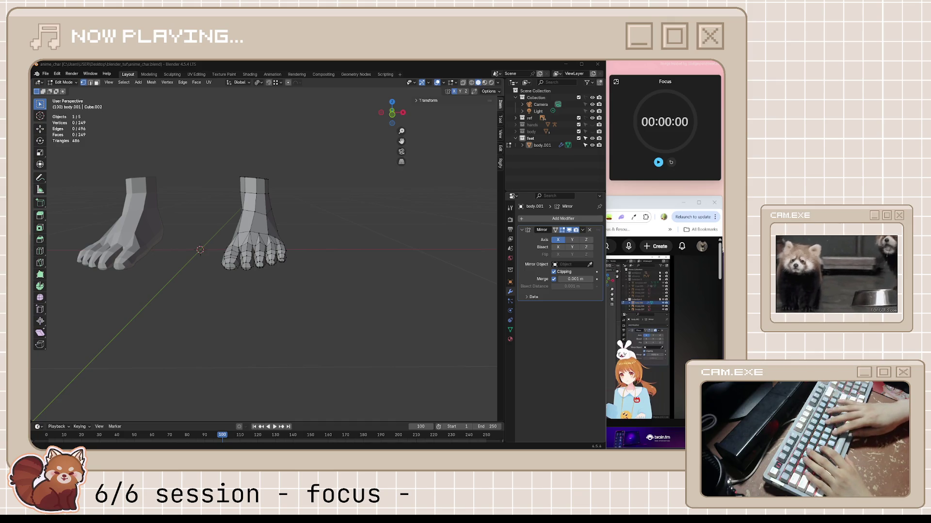
pyautogui.moveTo(415, 242); pyautogui.dragTo(369, 230, button='middle')
pyautogui.hotkey('alt', 'Tab')
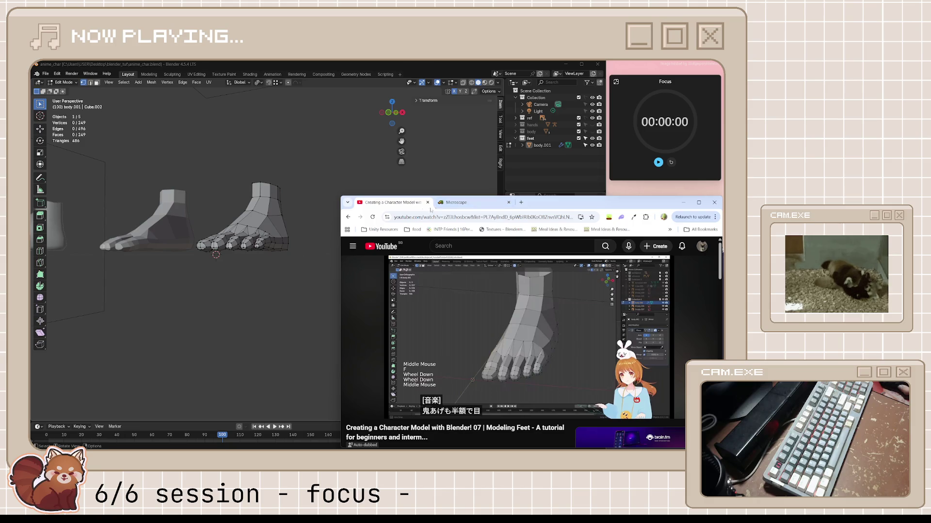
# - Switch to the Microscape tab full-screen and check the Energy and Inventory panels
pyautogui.click(475, 203)
pyautogui.doubleClick(580, 203)
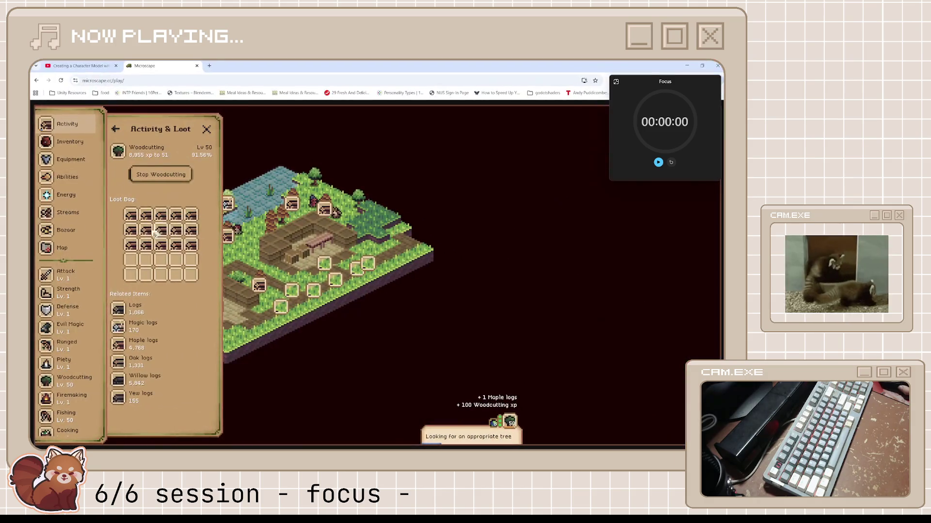
pyautogui.scroll(-2, 75, 300)
pyautogui.click(72, 164)
pyautogui.scroll(1, 77, 184)
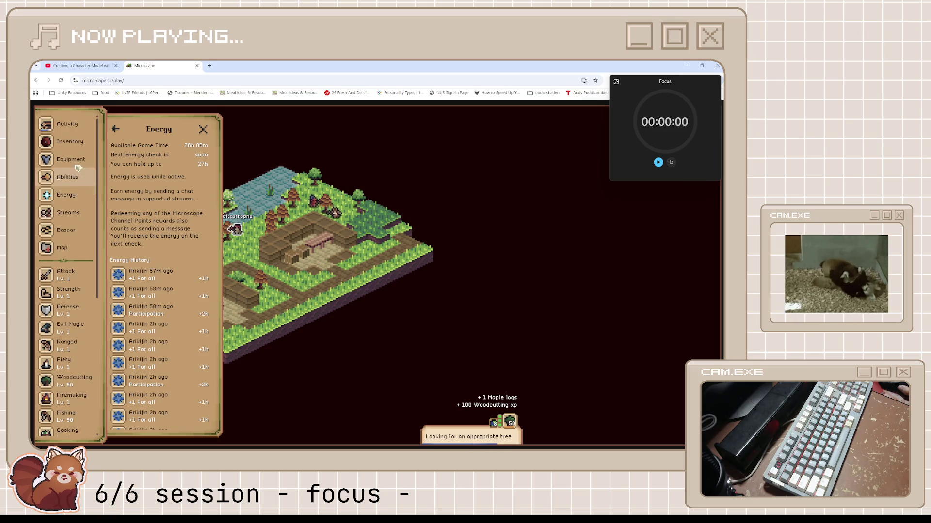
pyautogui.click(78, 142)
# - Check the Events info in settings and Abilities, then restore Activity & Loot in a smaller window
pyautogui.scroll(-3, 79, 150)
pyautogui.scroll(-3, 80, 160)
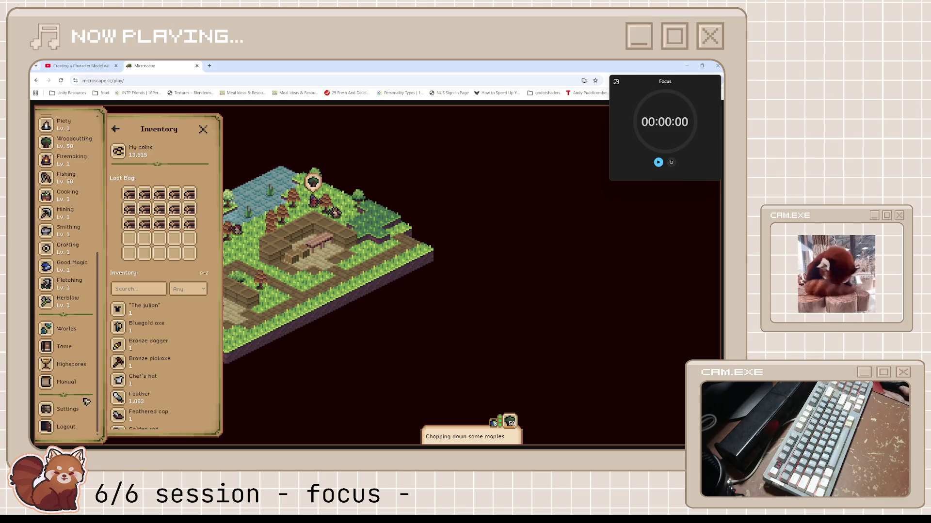
pyautogui.click(67, 409)
pyautogui.click(177, 184)
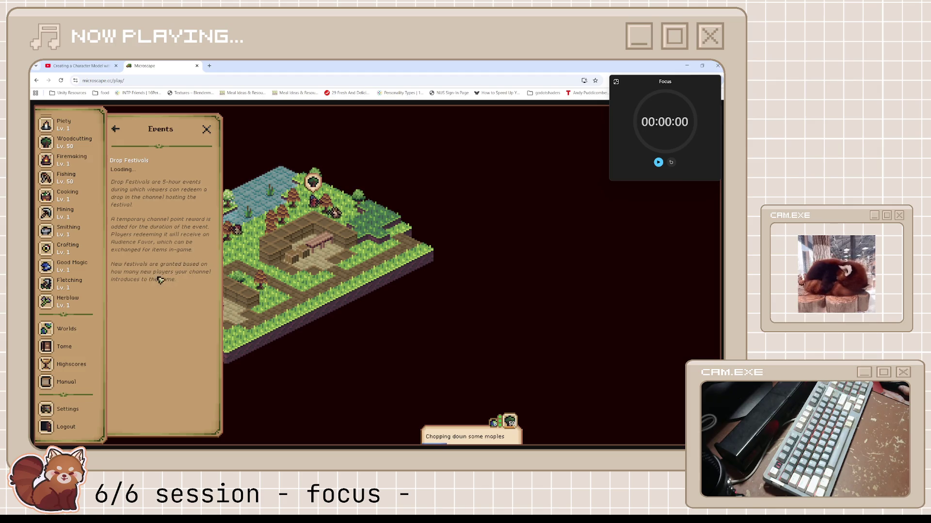
pyautogui.scroll(5, 73, 218)
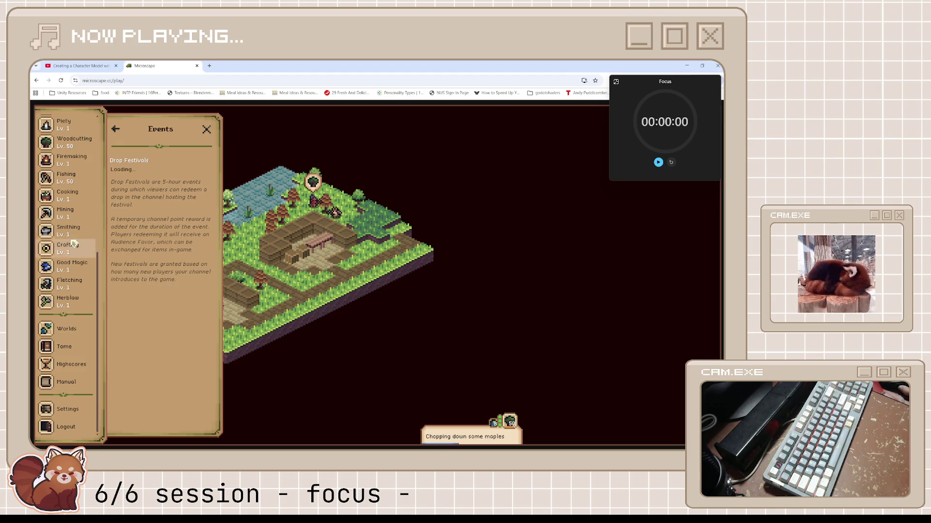
pyautogui.click(77, 177)
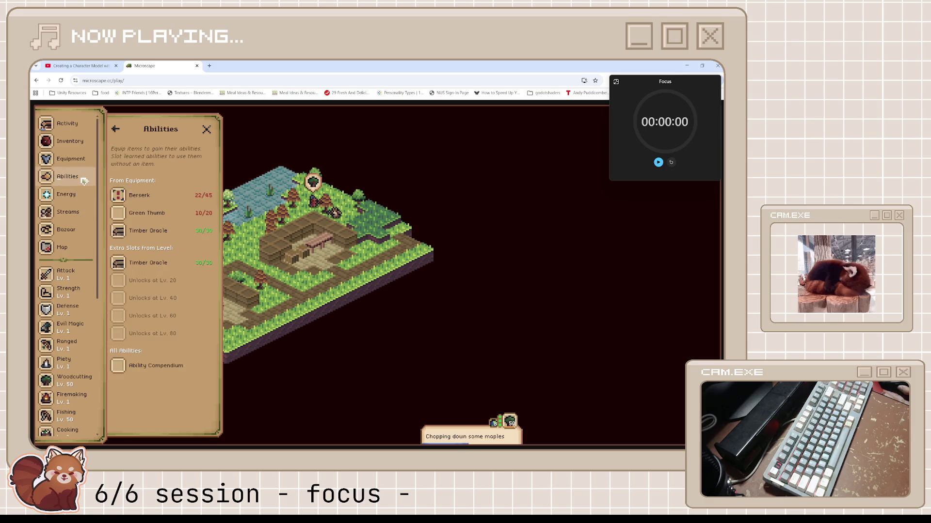
pyautogui.click(67, 124)
pyautogui.doubleClick(270, 66)
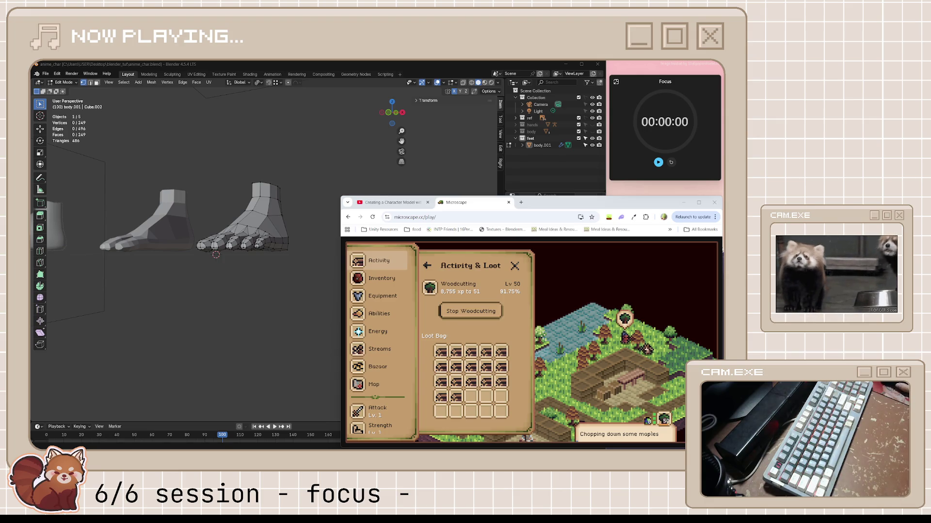
# - View the YouTube feet tutorial, then return to Blender and orbit around the feet
pyautogui.click(392, 202)
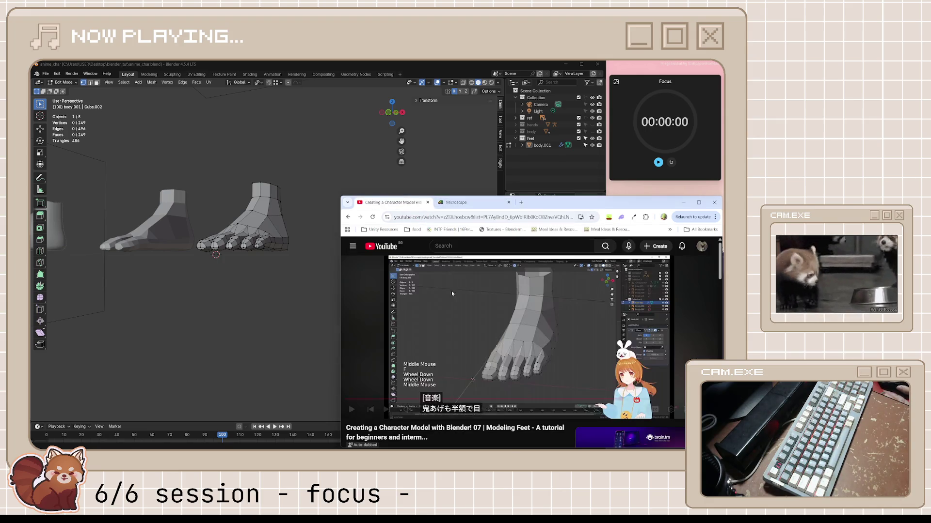
pyautogui.moveTo(329, 320)
pyautogui.mouseDown(button='middle')
pyautogui.moveTo(199, 311)
pyautogui.moveTo(262, 318)
pyautogui.moveTo(219, 314)
pyautogui.moveTo(242, 320)
pyautogui.moveTo(234, 321)
pyautogui.moveTo(221, 321)
pyautogui.moveTo(298, 296)
pyautogui.moveTo(219, 309)
pyautogui.moveTo(189, 297)
pyautogui.moveTo(179, 304)
pyautogui.moveTo(240, 258)
pyautogui.moveTo(228, 259)
pyautogui.mouseUp(button='middle')
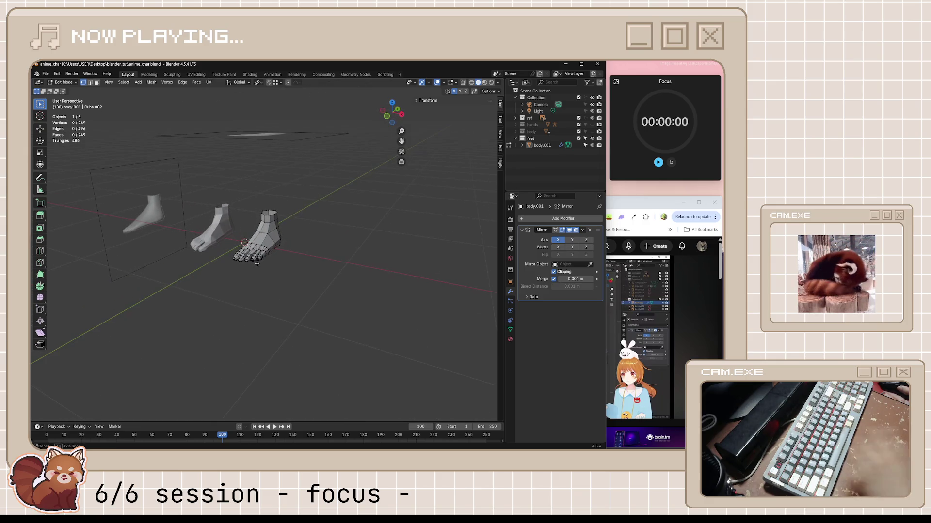
# - Save anime_char.blend with the 249-vertex low-poly foot mesh
pyautogui.hotkey('ctrl', 's')
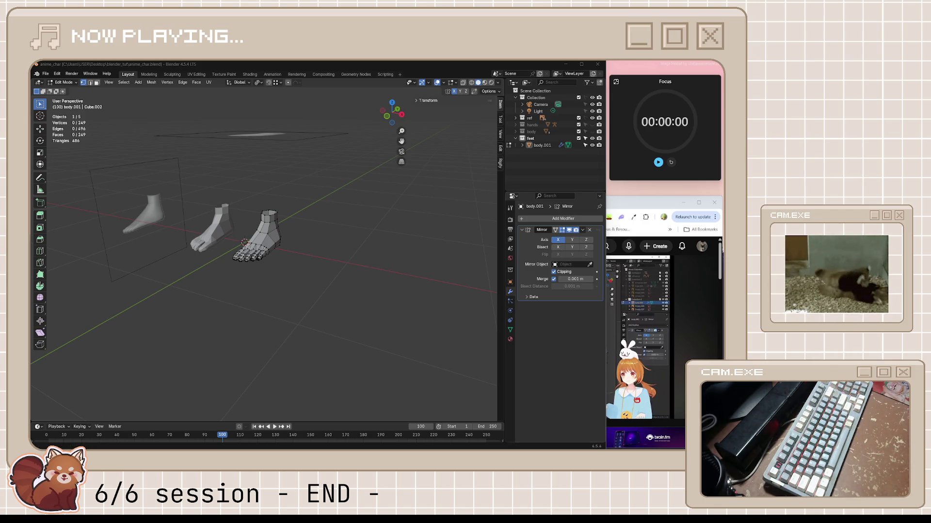
# - In Spotify's vibing playlist, skip from TOKYO - 2026 Remaster to けもののなまえ (feat.HANA)
pyautogui.click(423, 442)
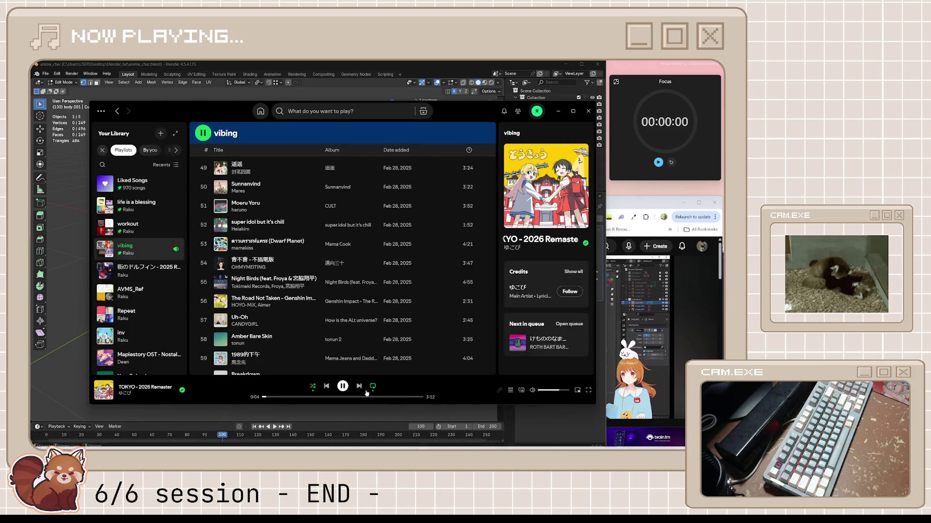
pyautogui.click(359, 386)
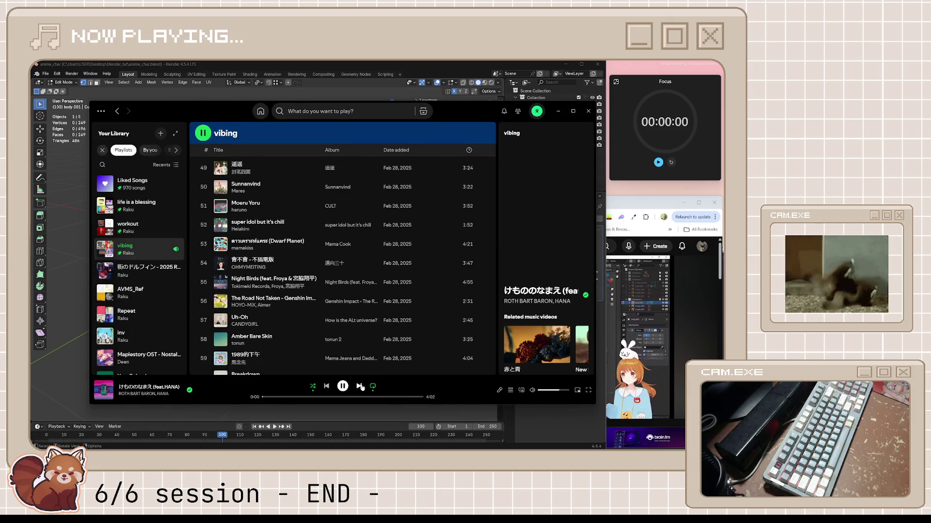